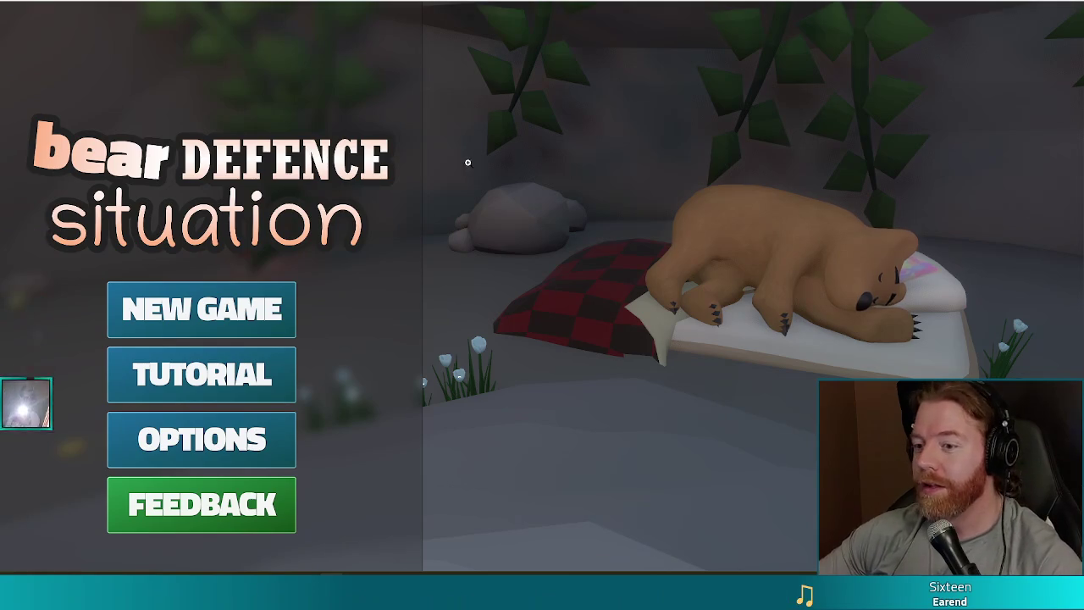
Switch from the game's main menu to the browser showing the EB_ALXAttack artwork
{"action": "key", "text": "alt+Tab"}
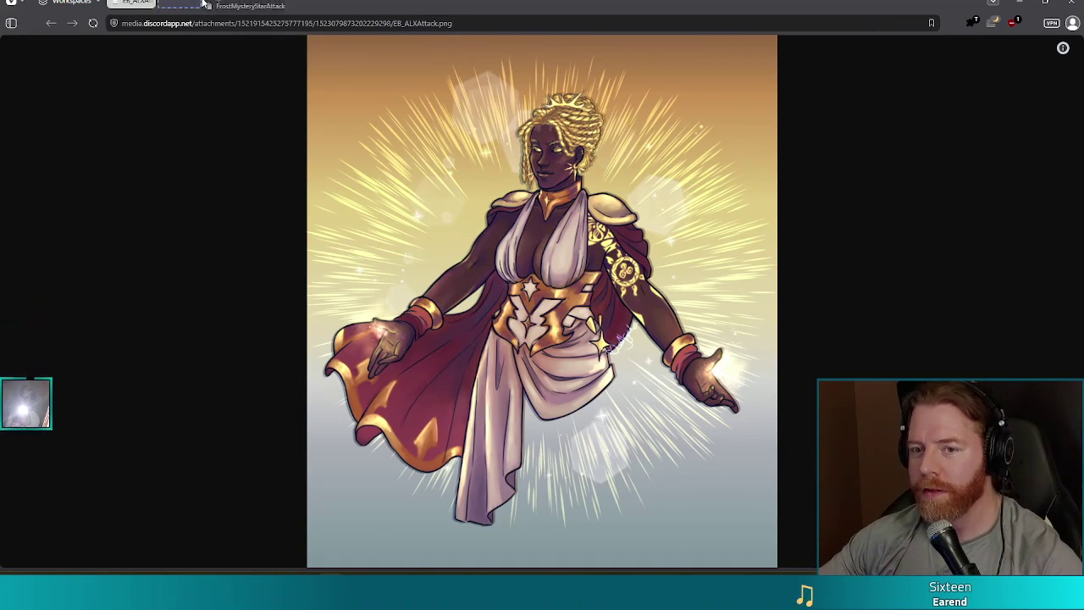
View the FrostMysteryStarAttack artwork tab, then go back to the EB_ALXAttack image
{"action": "left_click", "coordinate": [283, 5]}
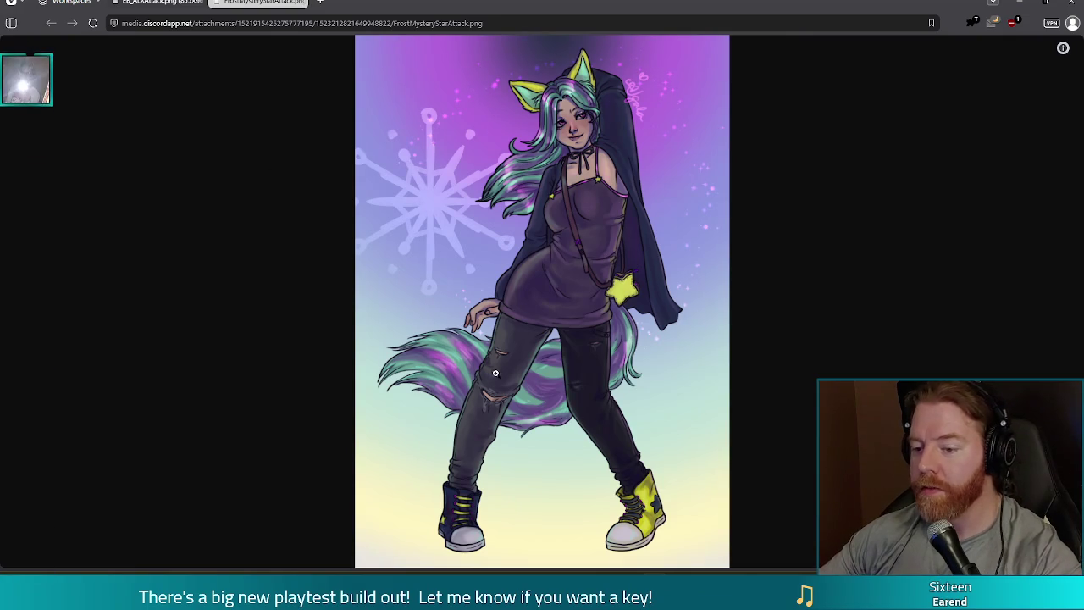
{"action": "key", "text": "ctrl+shift+Tab"}
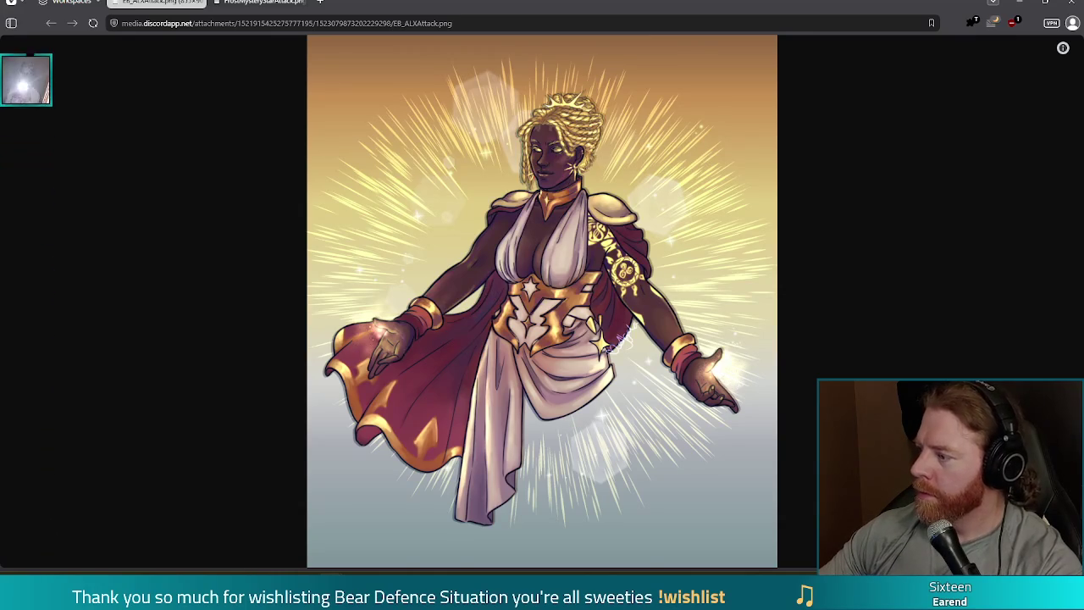
Open the Barony Steam Summer Sale link in a new tab
{"action": "left_click_drag", "start_coordinate": [480, 254], "coordinate": [480, 247]}
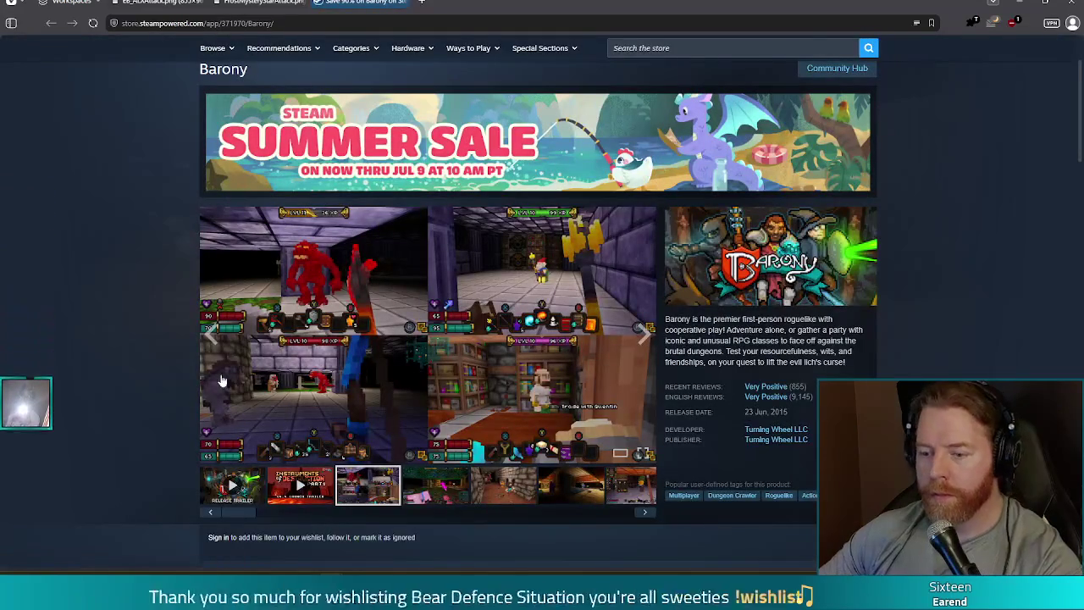
Enlarge the Barony screenshots in the gallery viewer, then switch to the calf photo tab
{"action": "left_click", "coordinate": [542, 390]}
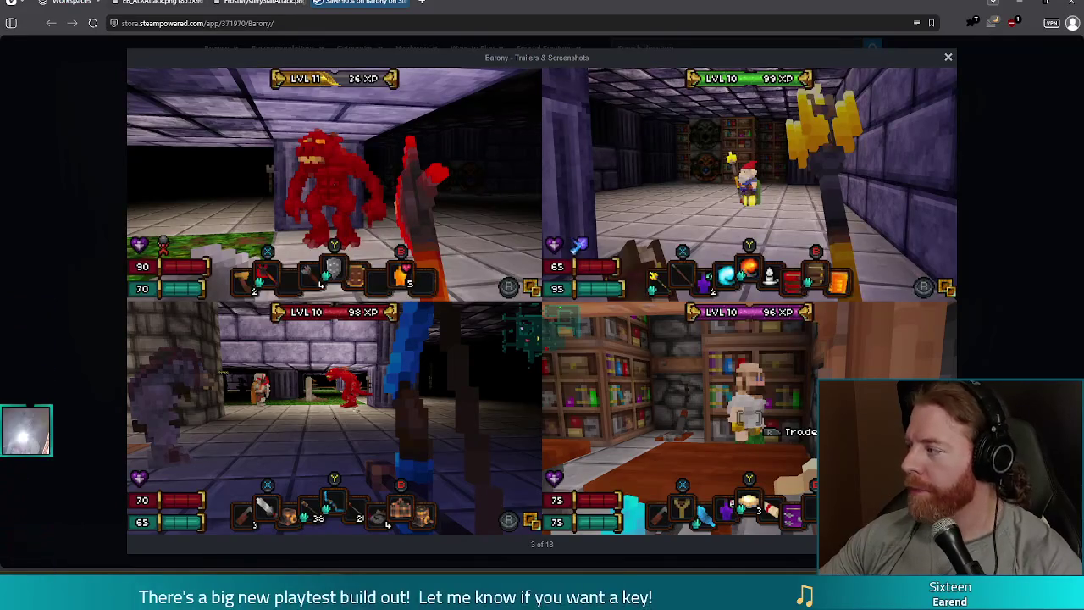
{"action": "left_click", "coordinate": [398, 10]}
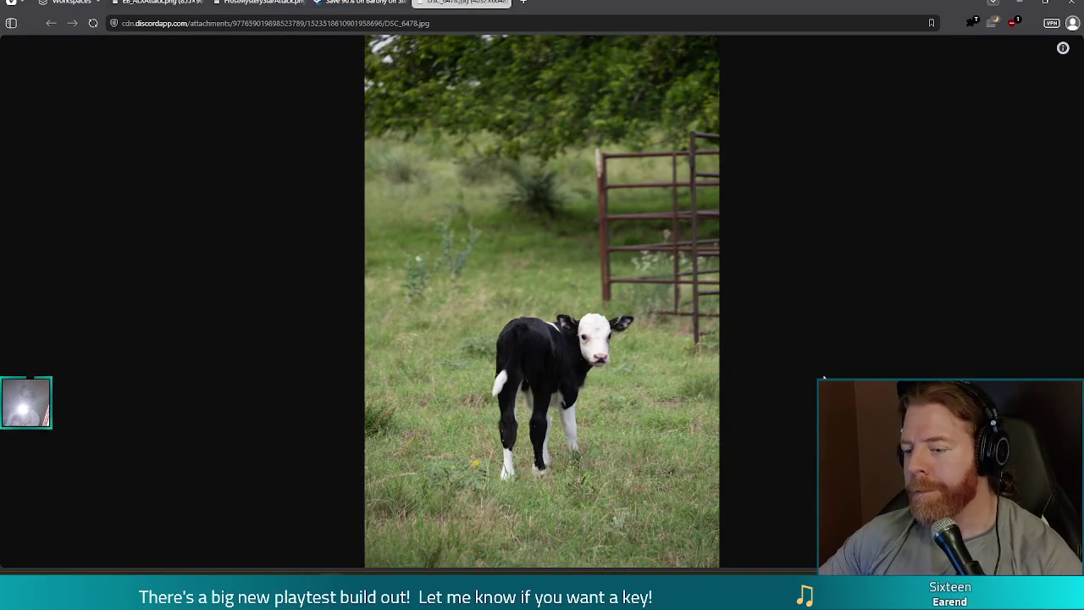
{"action": "left_click", "coordinate": [594, 362]}
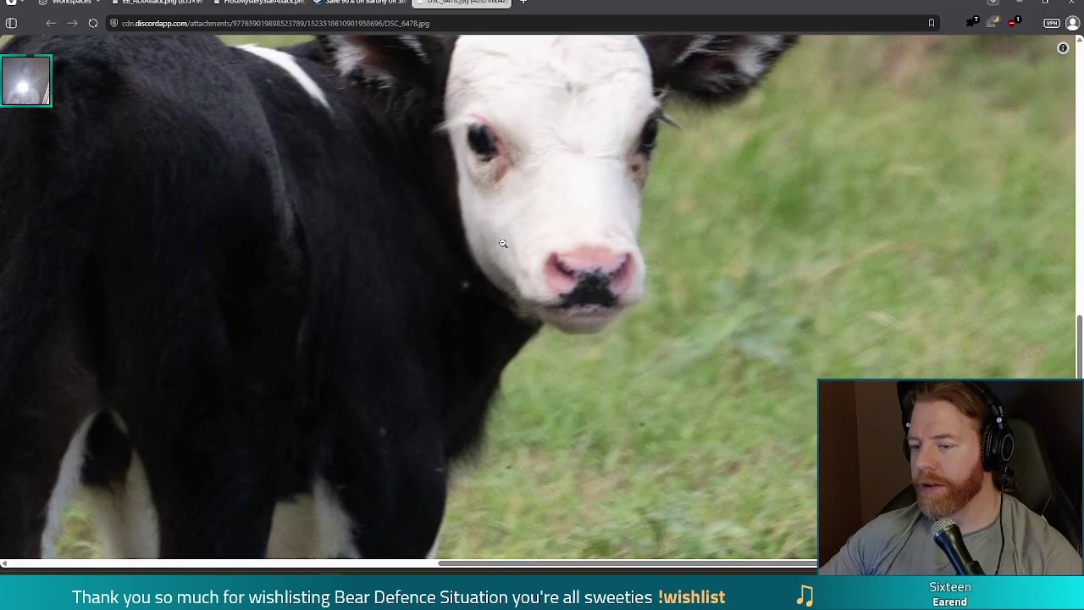
{"action": "left_click", "coordinate": [461, 215]}
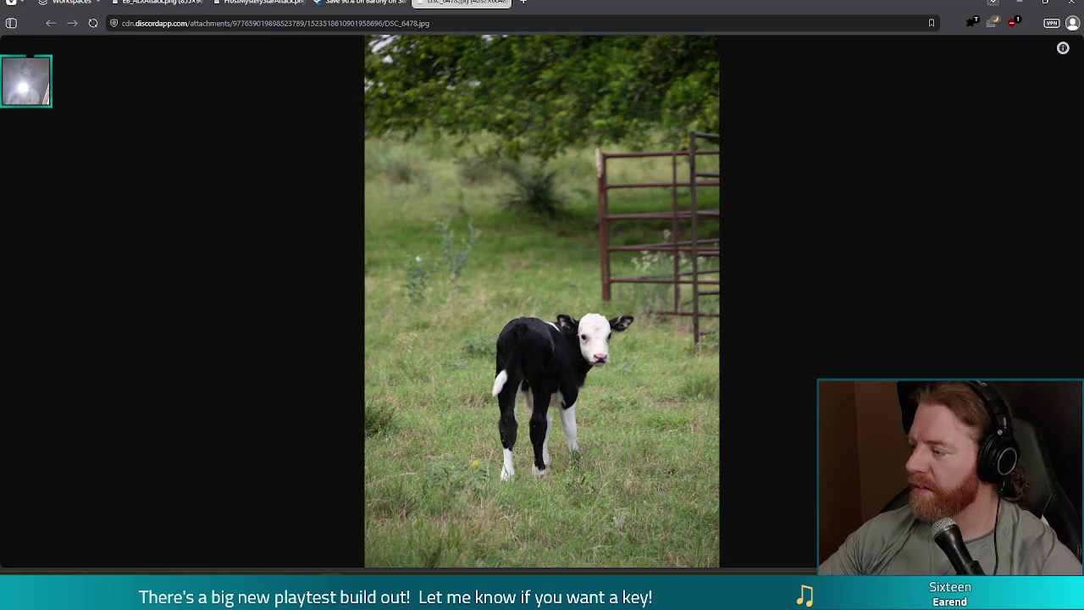
{"action": "mouse_move", "coordinate": [546, 43]}
{"action": "left_mouse_down"}
{"action": "mouse_move", "coordinate": [550, 7]}
{"action": "mouse_move", "coordinate": [485, 5]}
{"action": "left_mouse_up"}
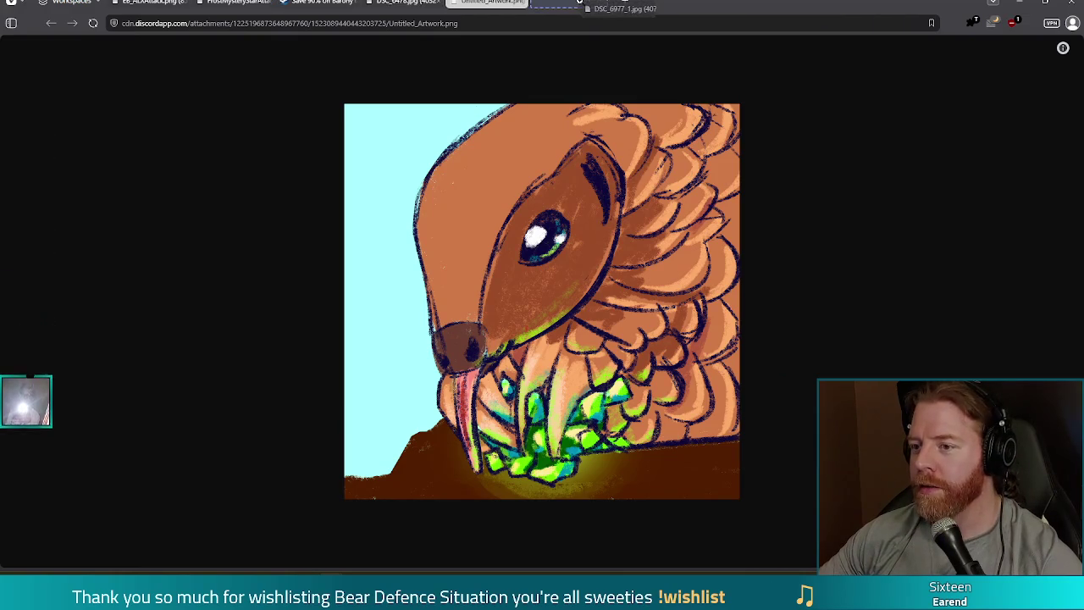
Bring up the DSC_6977_1.jpg photo tab in Edge
{"action": "left_click", "coordinate": [570, 4]}
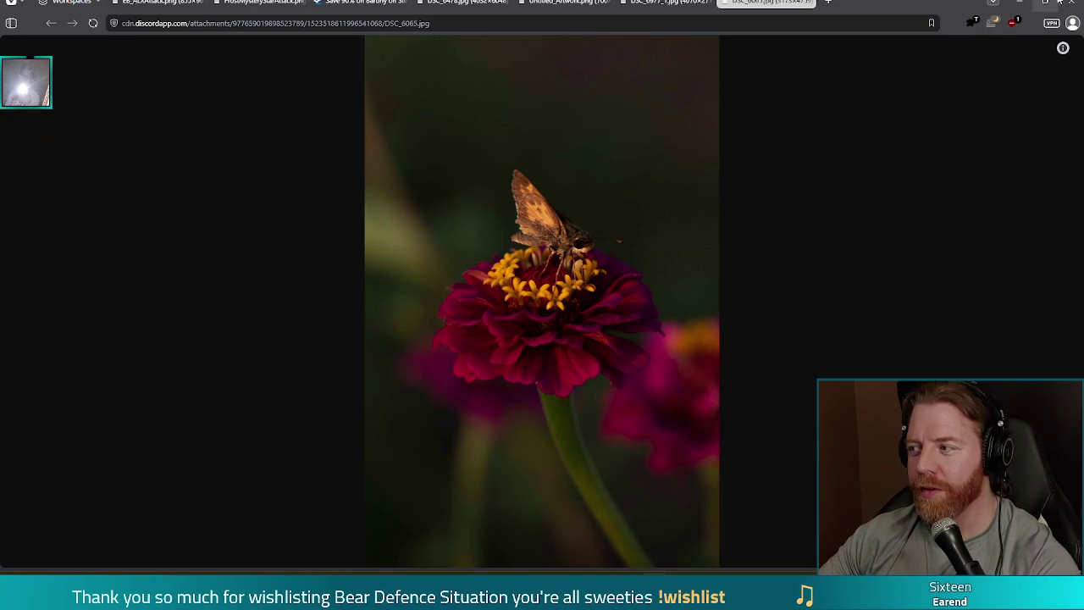
Close the Edge window to return to the game's main menu
{"action": "left_click", "coordinate": [1067, 4]}
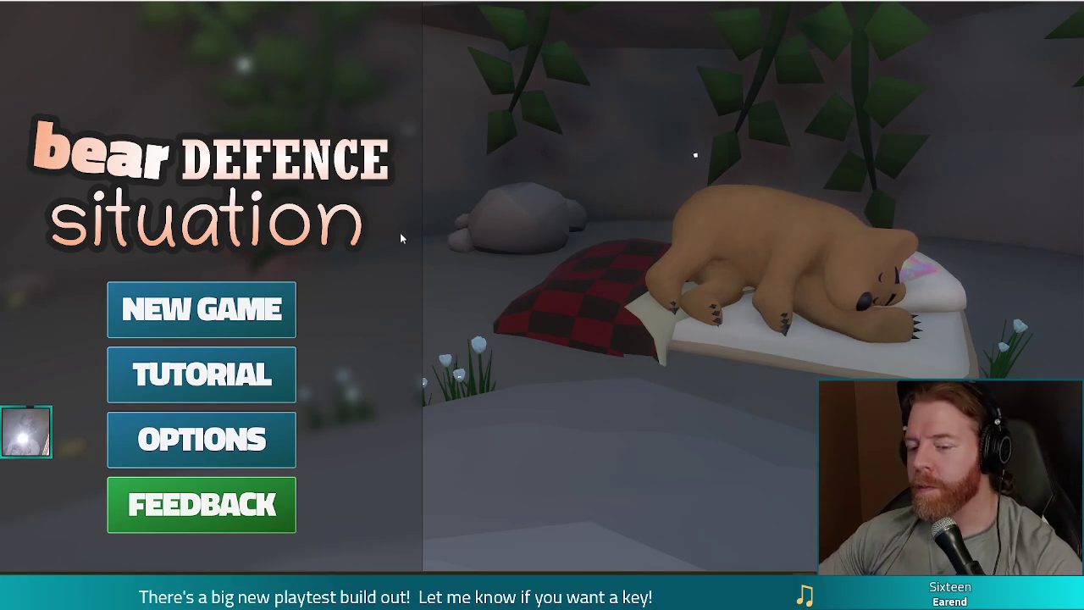
Start a new game and build a Ballista from the 8 of Fire and 8 of Wind near the centre
{"action": "left_click", "coordinate": [265, 313]}
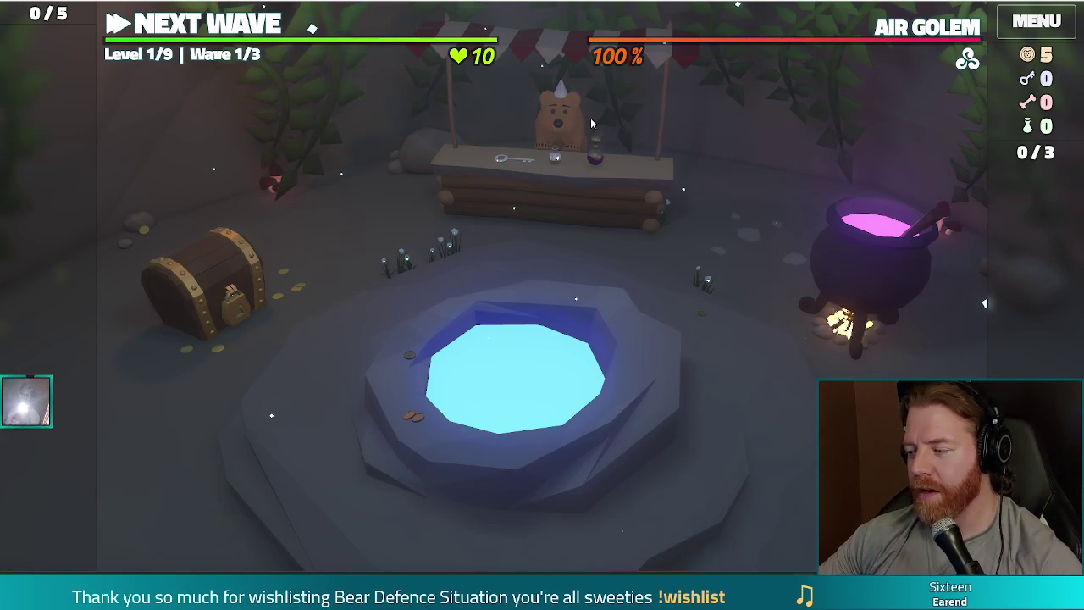
{"action": "left_click", "coordinate": [200, 31]}
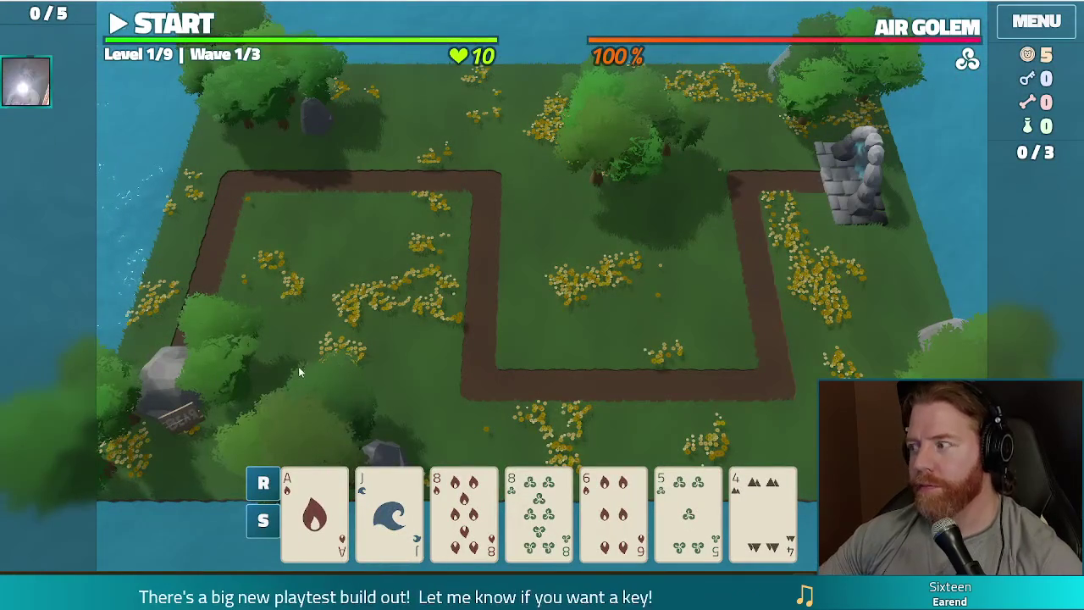
{"action": "mouse_move", "coordinate": [461, 472]}
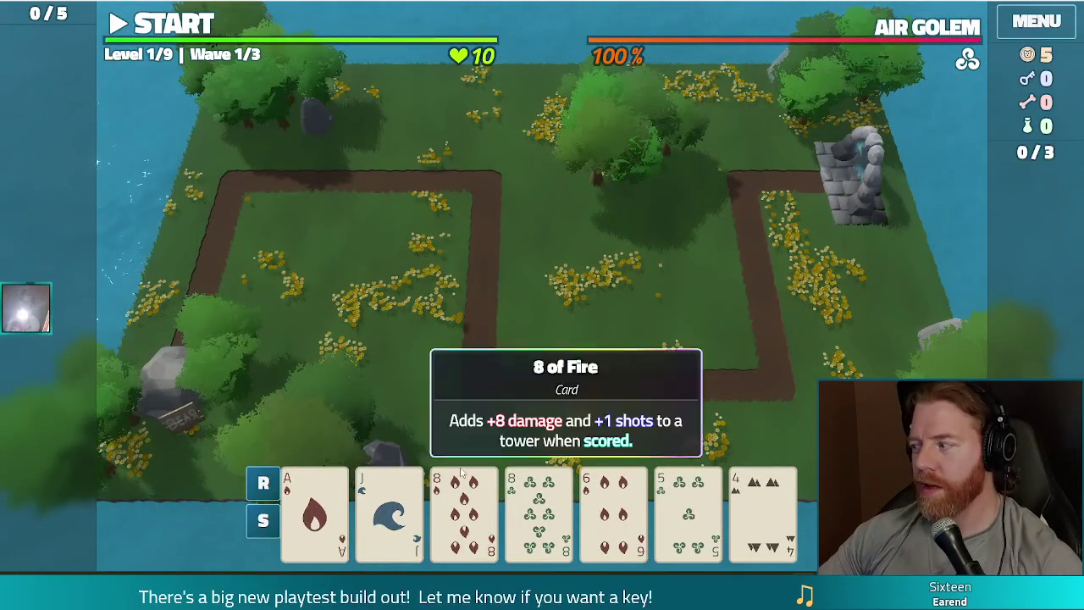
{"action": "left_click", "coordinate": [460, 511]}
{"action": "left_click", "coordinate": [531, 526]}
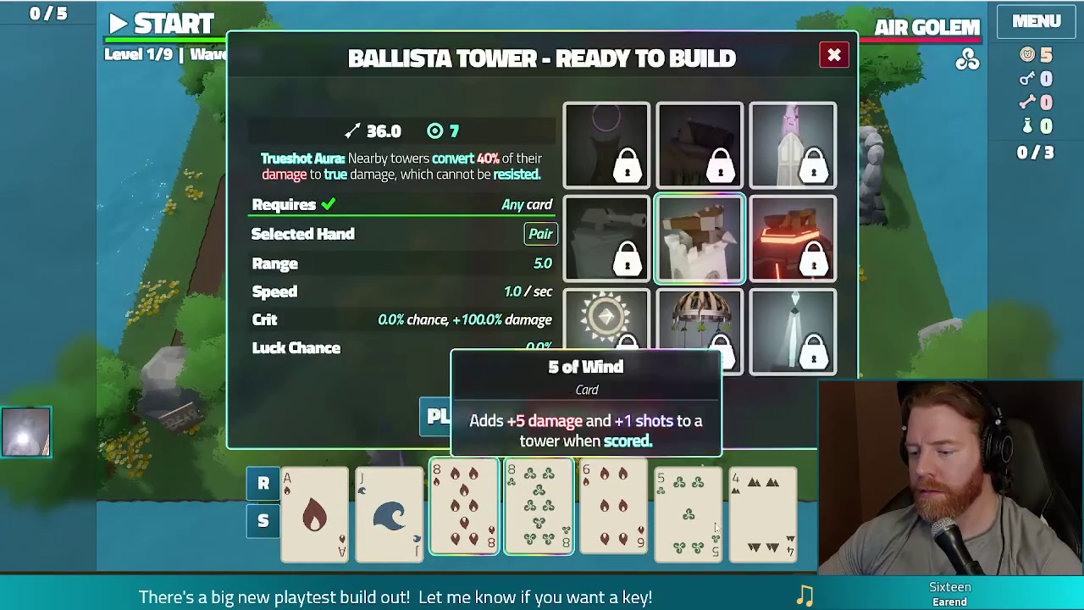
{"action": "left_click", "coordinate": [475, 426]}
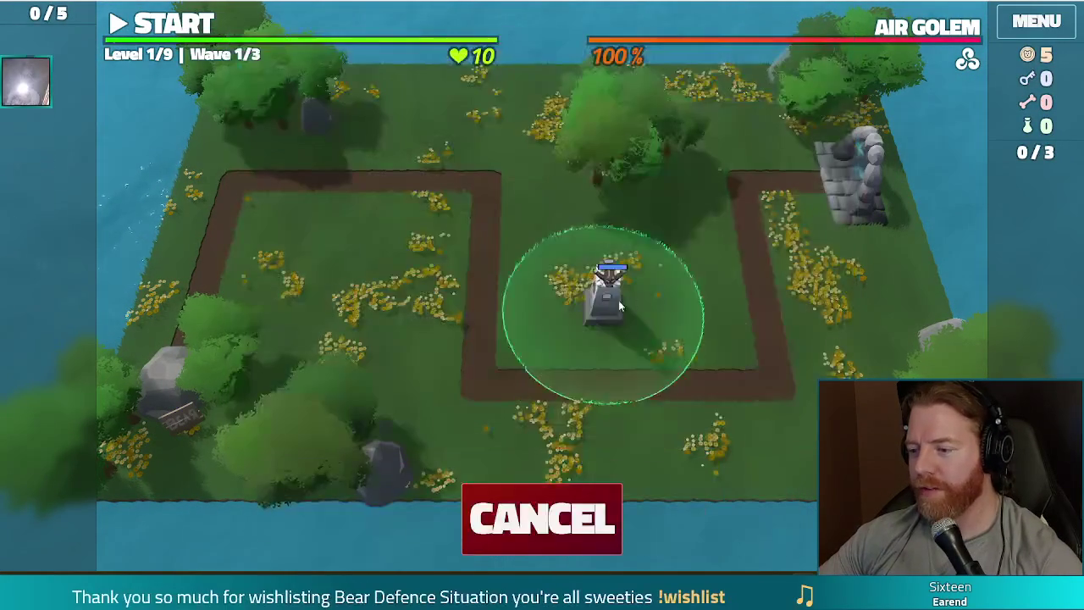
{"action": "left_click", "coordinate": [682, 300]}
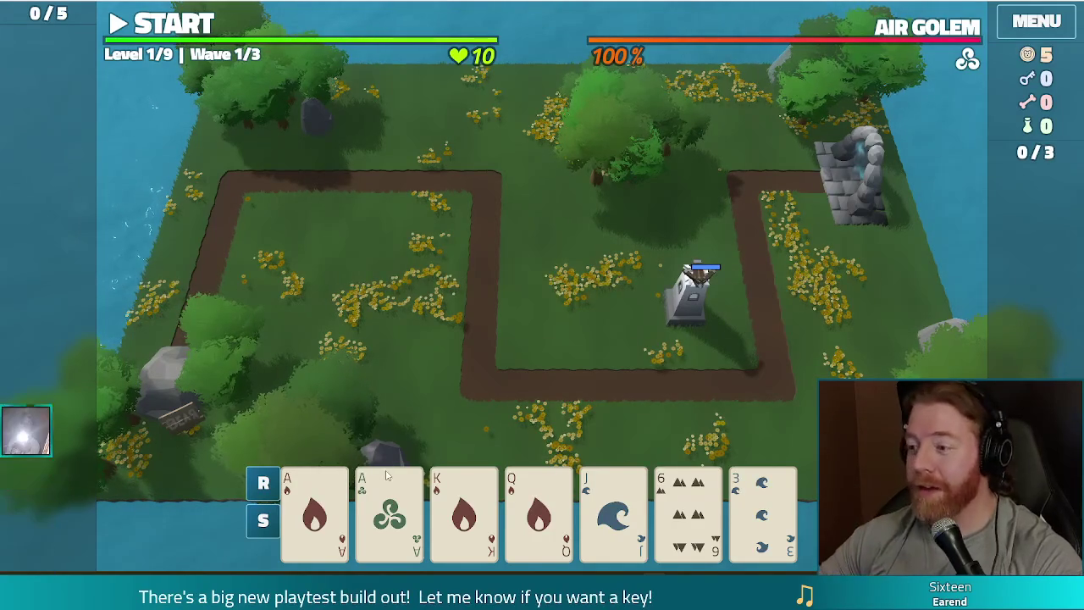
Open the game settings from the MENU button
{"action": "left_click", "coordinate": [1029, 25]}
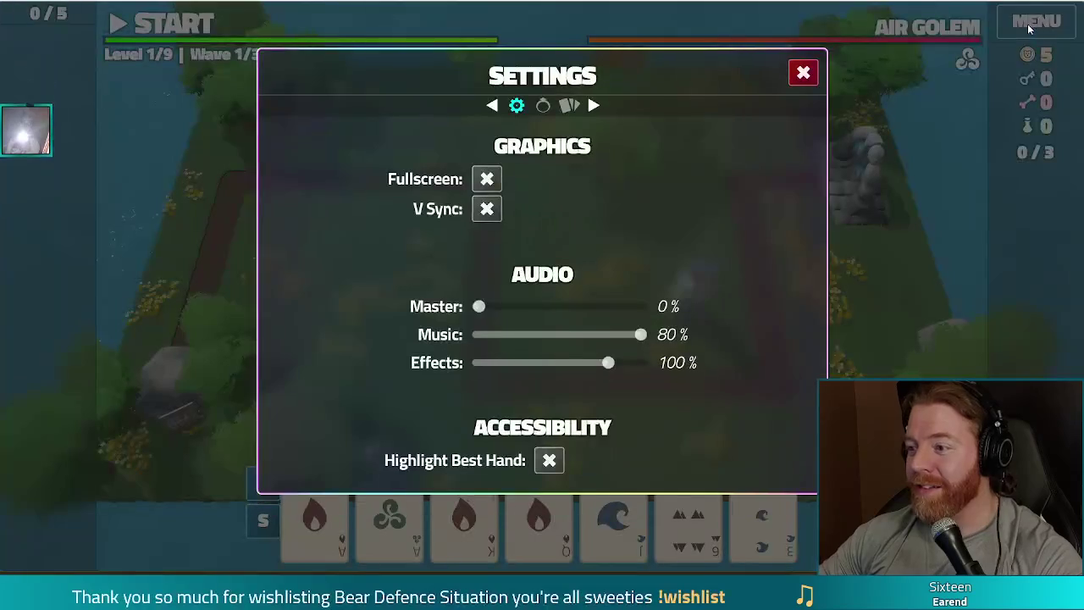
Enable Highlight Best Hand, close Settings, and start the 3D editor screencast
{"action": "left_click", "coordinate": [549, 460]}
{"action": "left_click", "coordinate": [801, 74]}
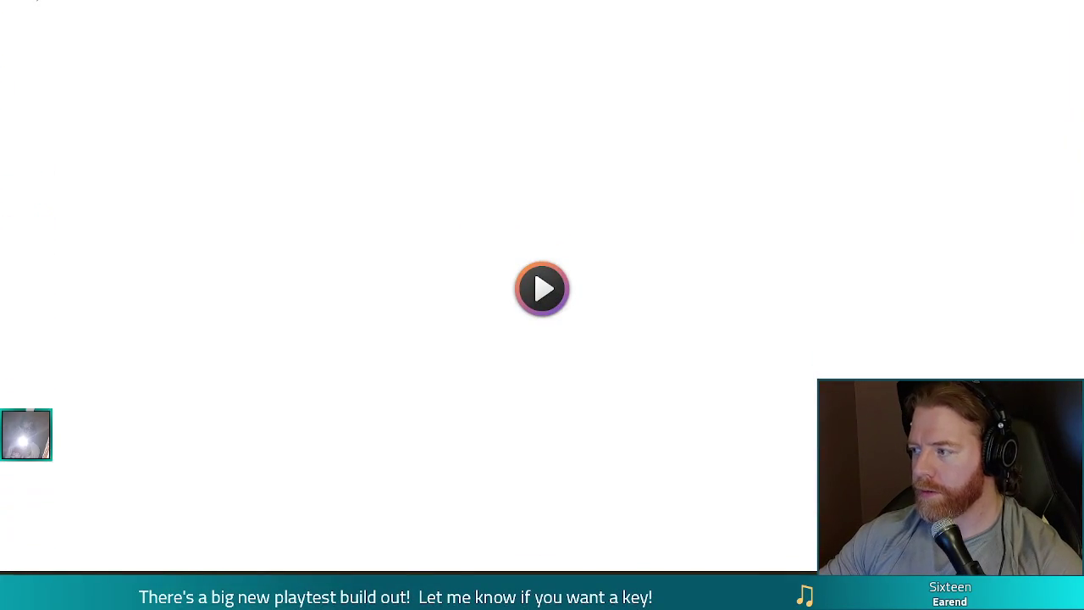
{"action": "key", "text": "space"}
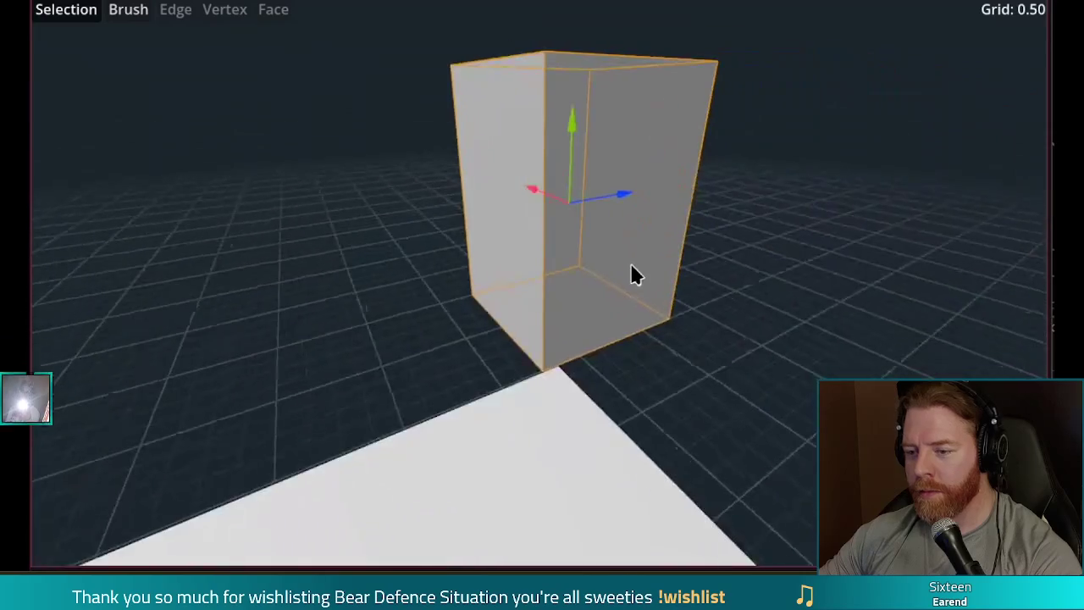
Adjust and frame the 3D editor view, then take the game out of full screen with F11
{"action": "mouse_move", "coordinate": [641, 208]}
{"action": "left_mouse_down"}
{"action": "mouse_move", "coordinate": [828, 199]}
{"action": "mouse_move", "coordinate": [447, 258]}
{"action": "mouse_move", "coordinate": [605, 240]}
{"action": "mouse_move", "coordinate": [695, 262]}
{"action": "left_mouse_up"}
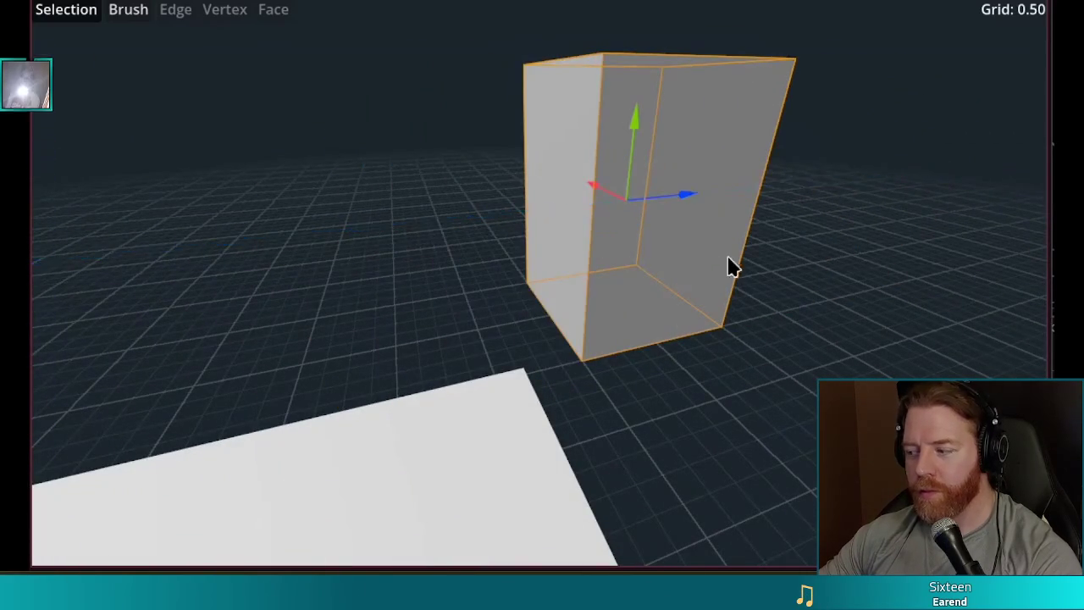
{"action": "left_click_drag", "start_coordinate": [748, 169], "coordinate": [687, 492]}
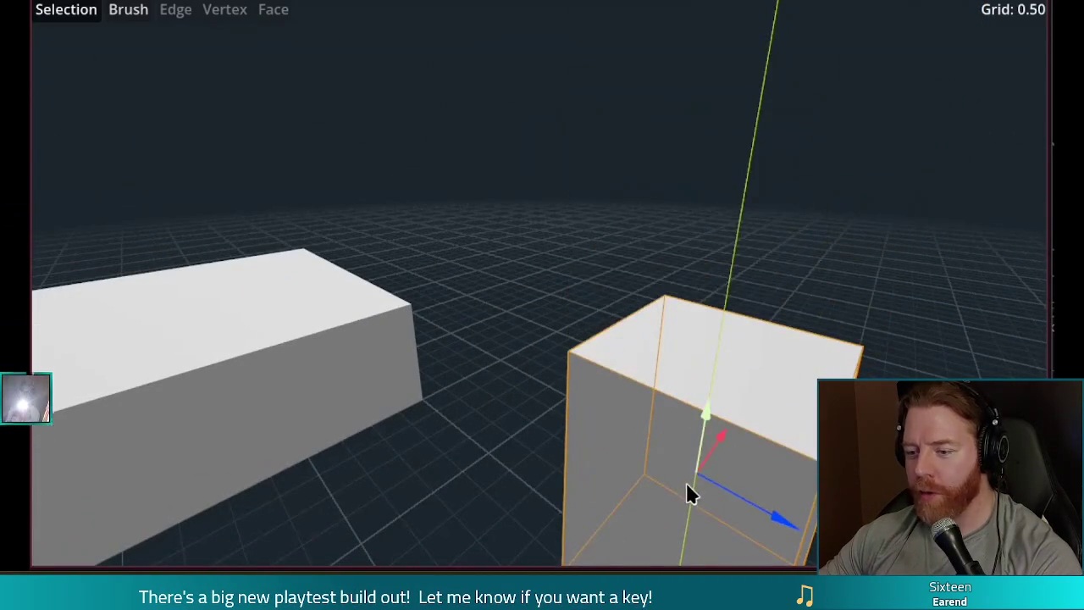
{"action": "left_click", "coordinate": [369, 343], "text": "shift"}
{"action": "key", "text": "f"}
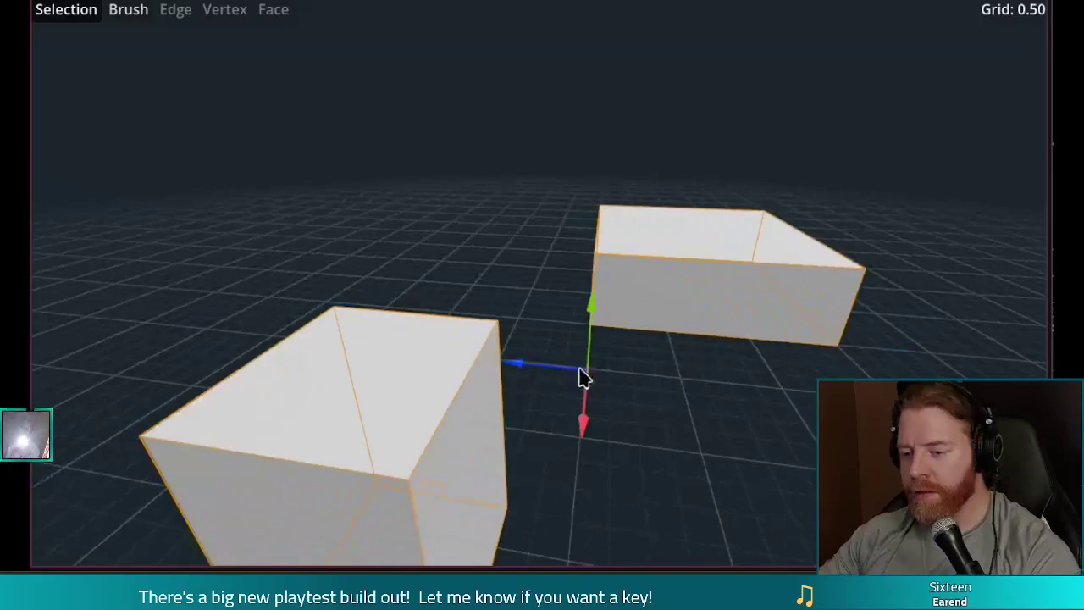
{"action": "mouse_move", "coordinate": [523, 375]}
{"action": "left_mouse_down"}
{"action": "mouse_move", "coordinate": [847, 373]}
{"action": "mouse_move", "coordinate": [336, 375]}
{"action": "mouse_move", "coordinate": [566, 386]}
{"action": "mouse_move", "coordinate": [590, 266]}
{"action": "mouse_move", "coordinate": [562, 348]}
{"action": "mouse_move", "coordinate": [581, 288]}
{"action": "mouse_move", "coordinate": [635, 334]}
{"action": "left_mouse_up"}
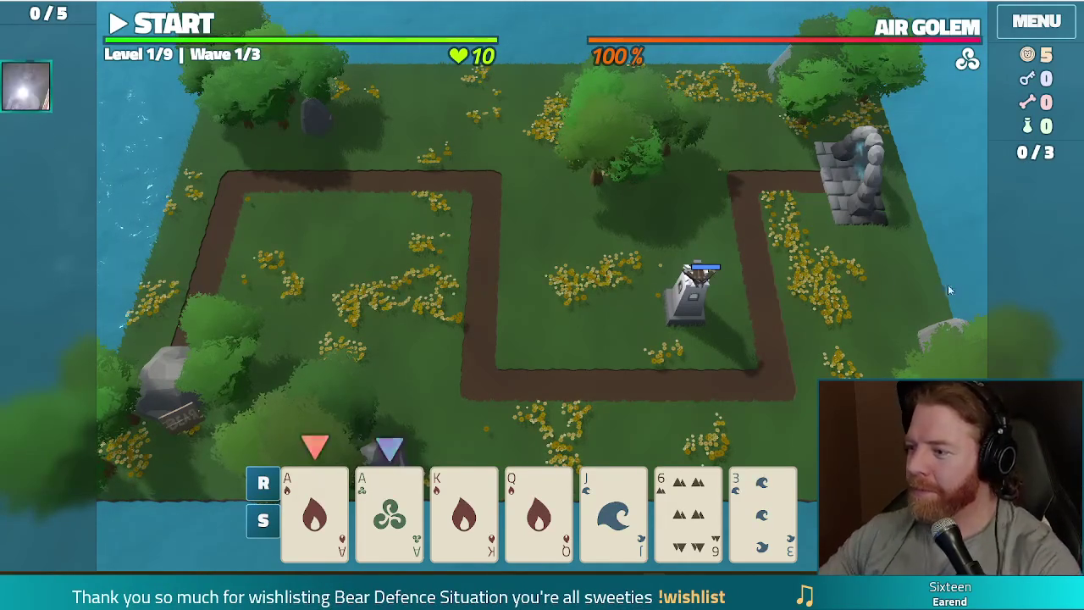
{"action": "key", "text": "F11"}
Move the windowed game up and to the left, then pick the second card in the hand
{"action": "mouse_move", "coordinate": [701, 92]}
{"action": "left_mouse_down"}
{"action": "mouse_move", "coordinate": [645, 71]}
{"action": "mouse_move", "coordinate": [657, 79]}
{"action": "left_mouse_up"}
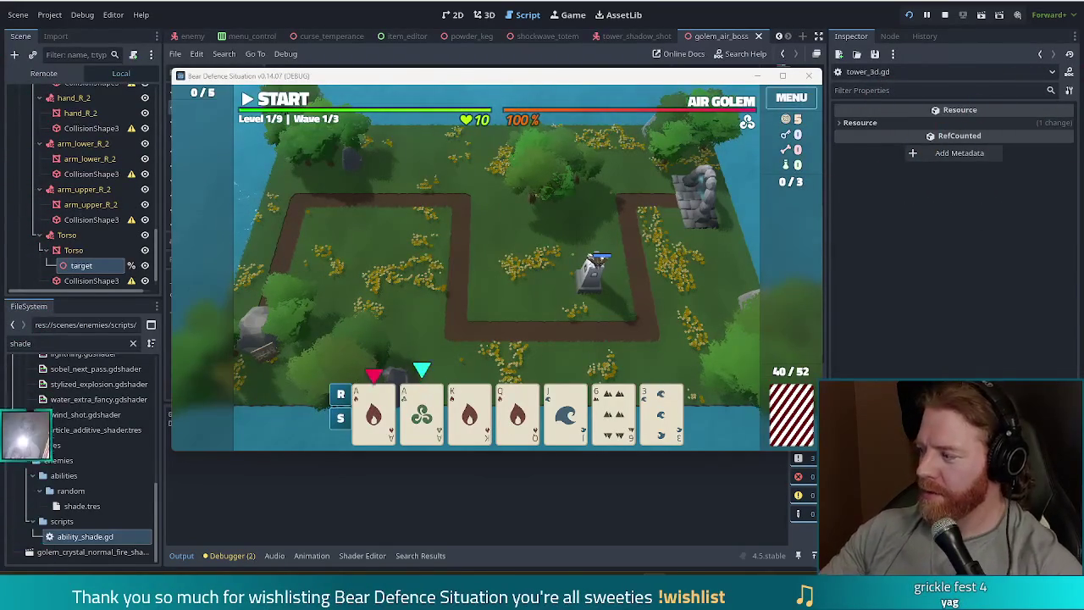
{"action": "key", "text": "Right"}
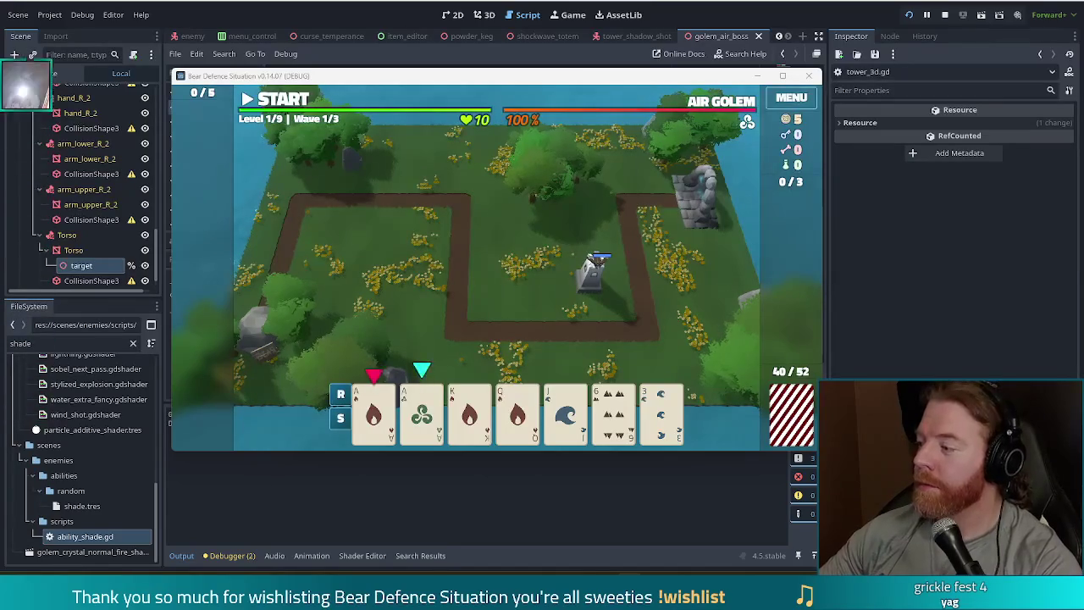
{"action": "key", "text": "XF86AudioLowerVolume"}
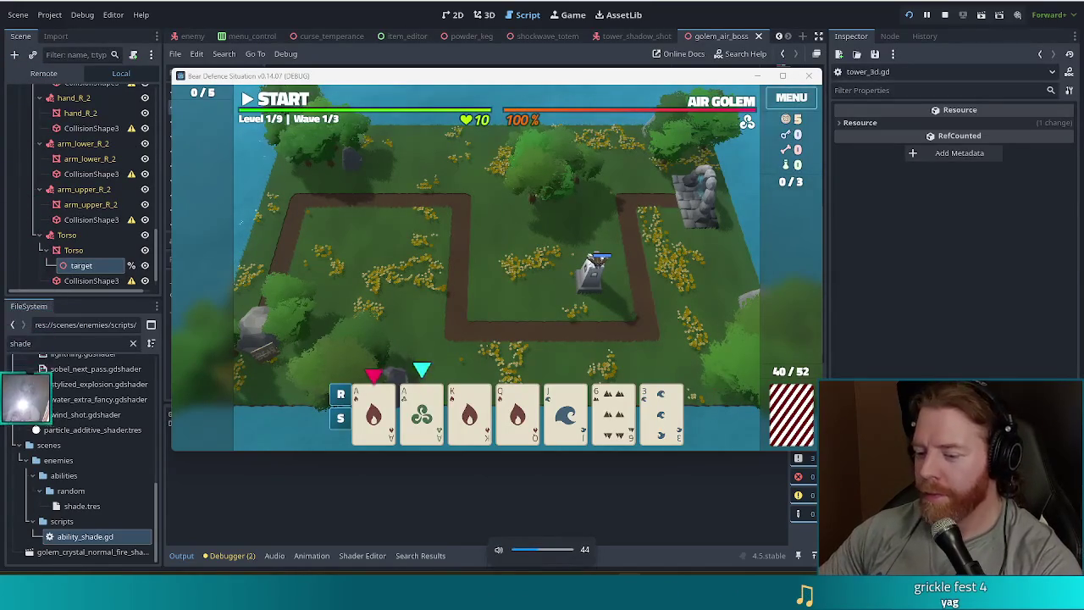
{"action": "key", "text": "XF86AudioRaiseVolume"}
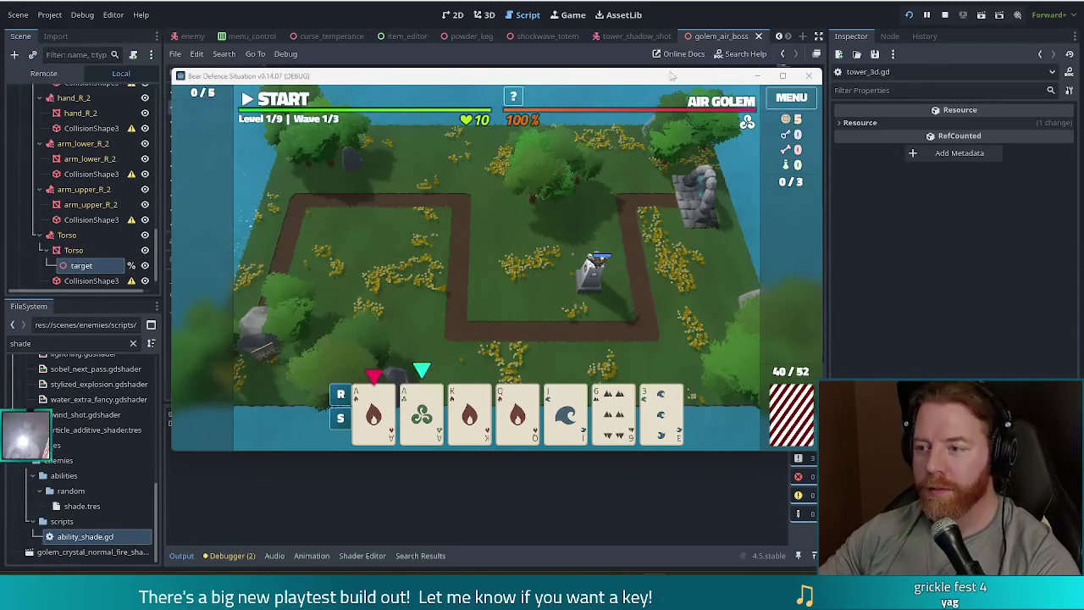
{"action": "left_click", "coordinate": [944, 15]}
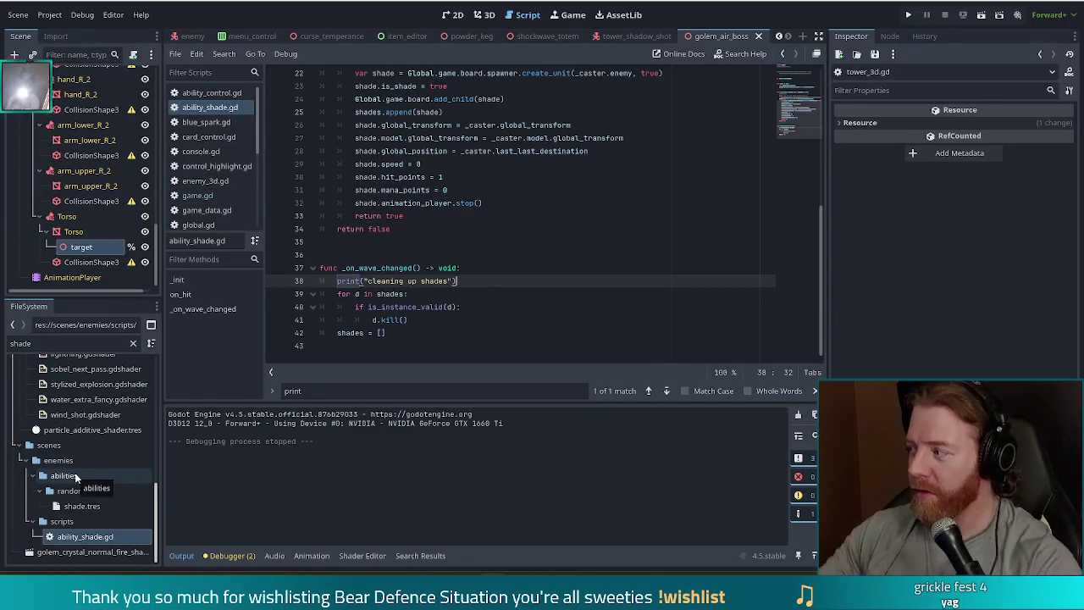
Filter the FileSystem dock by 'material'
{"action": "left_click", "coordinate": [17, 343]}
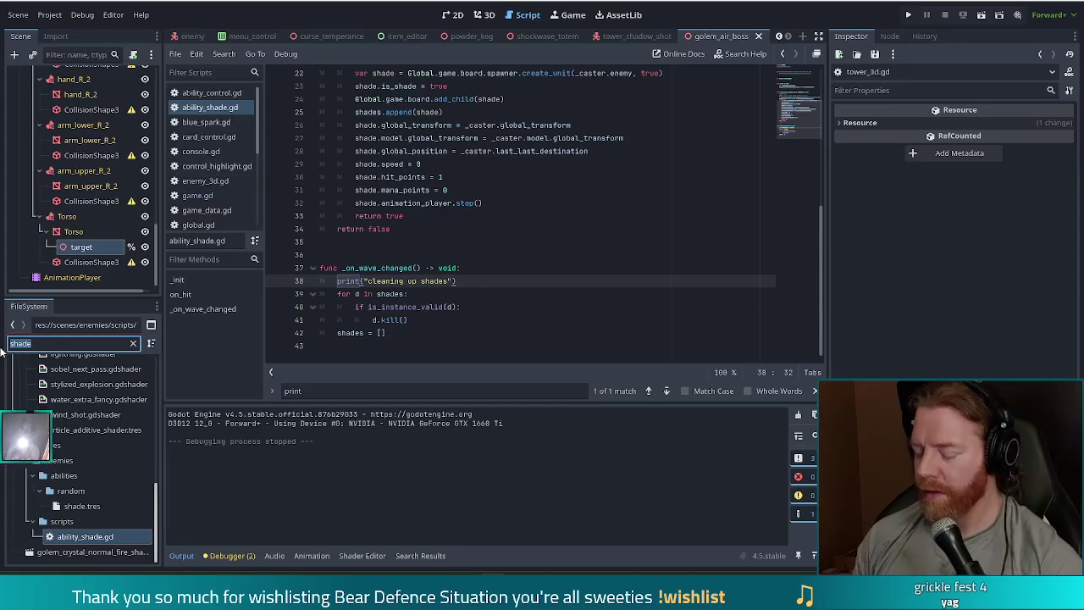
{"action": "type", "text": "material"}
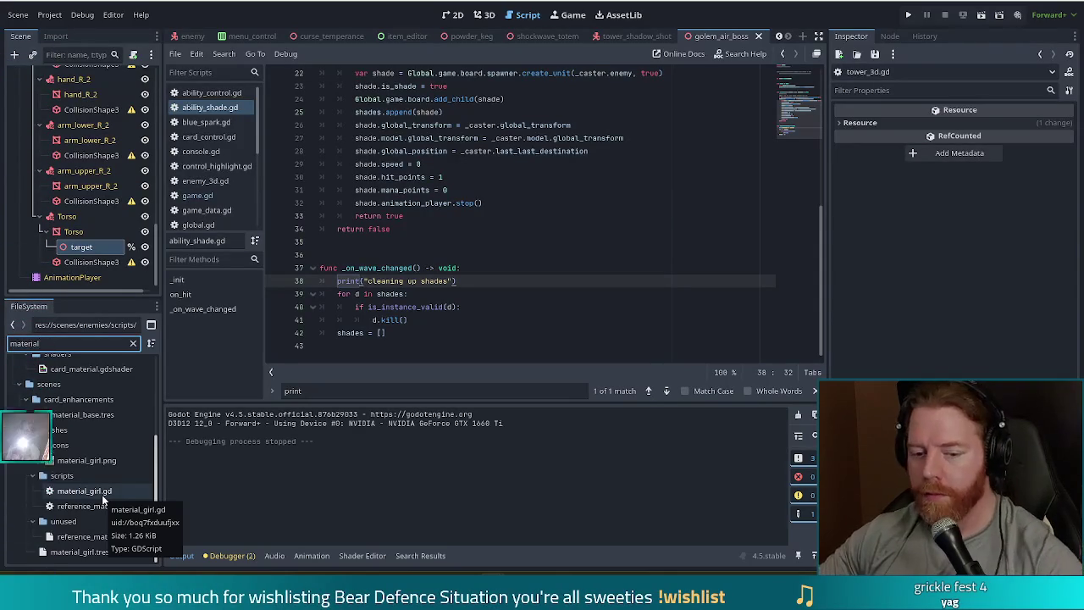
{"action": "double_click", "coordinate": [114, 490]}
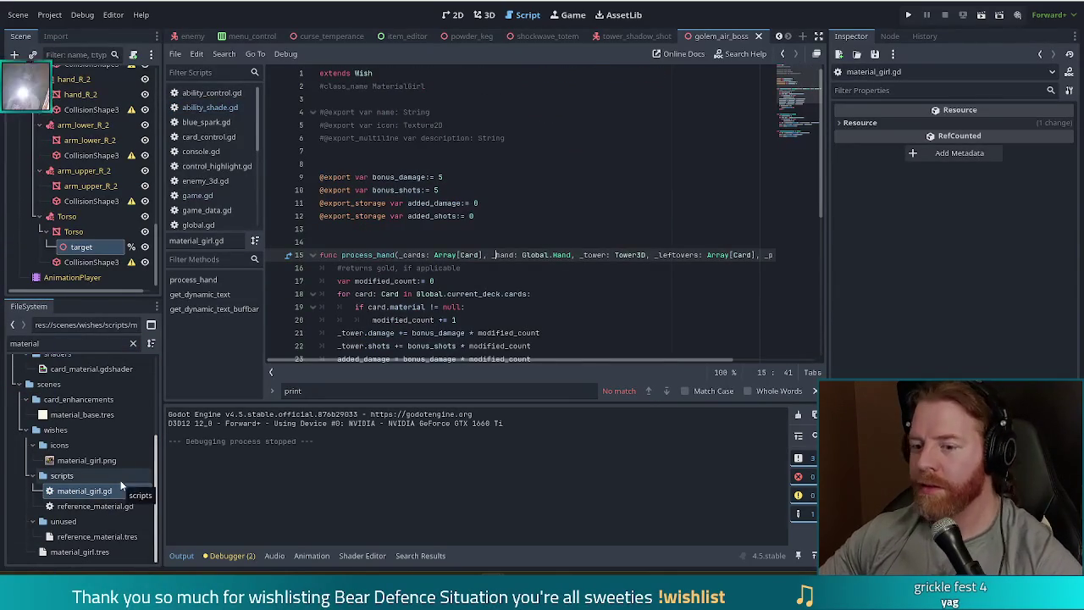
{"action": "left_click", "coordinate": [629, 266]}
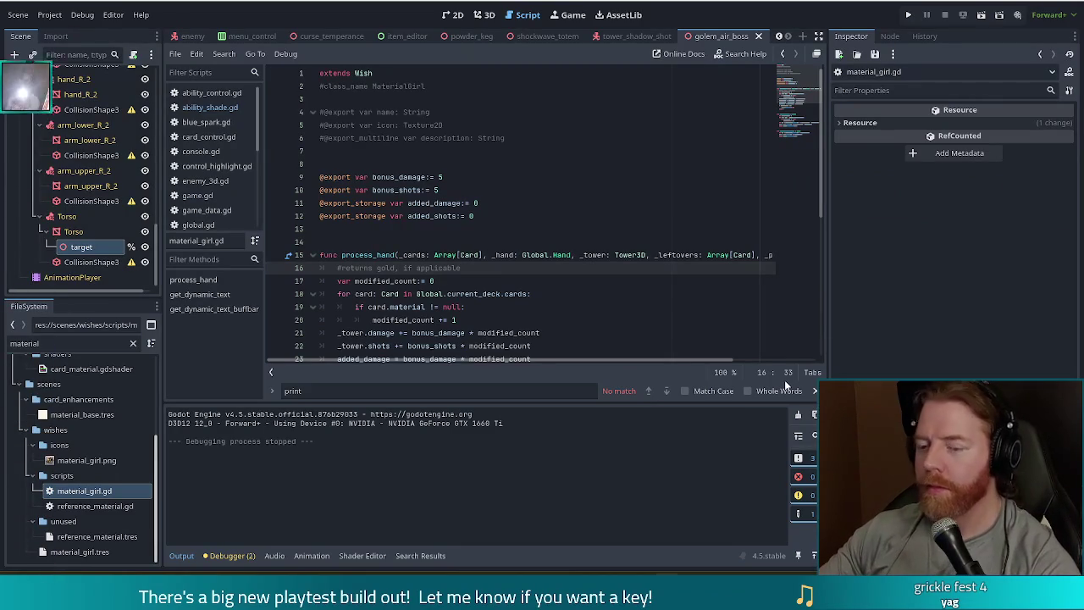
{"action": "scroll", "coordinate": [491, 273], "scroll_direction": "down", "scroll_amount": 3}
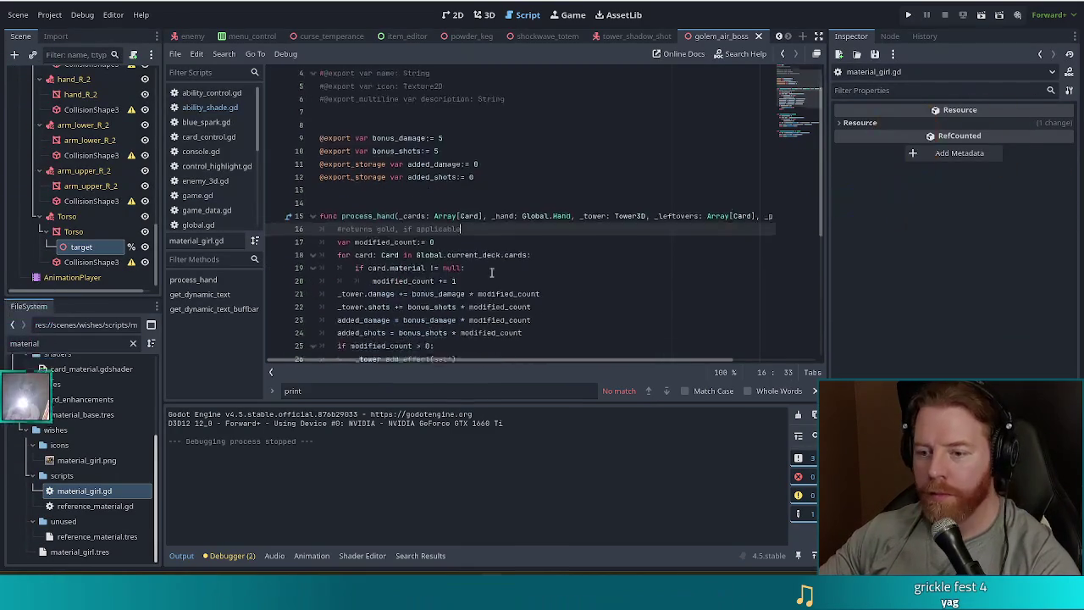
{"action": "scroll", "coordinate": [491, 273], "scroll_direction": "down", "scroll_amount": 3}
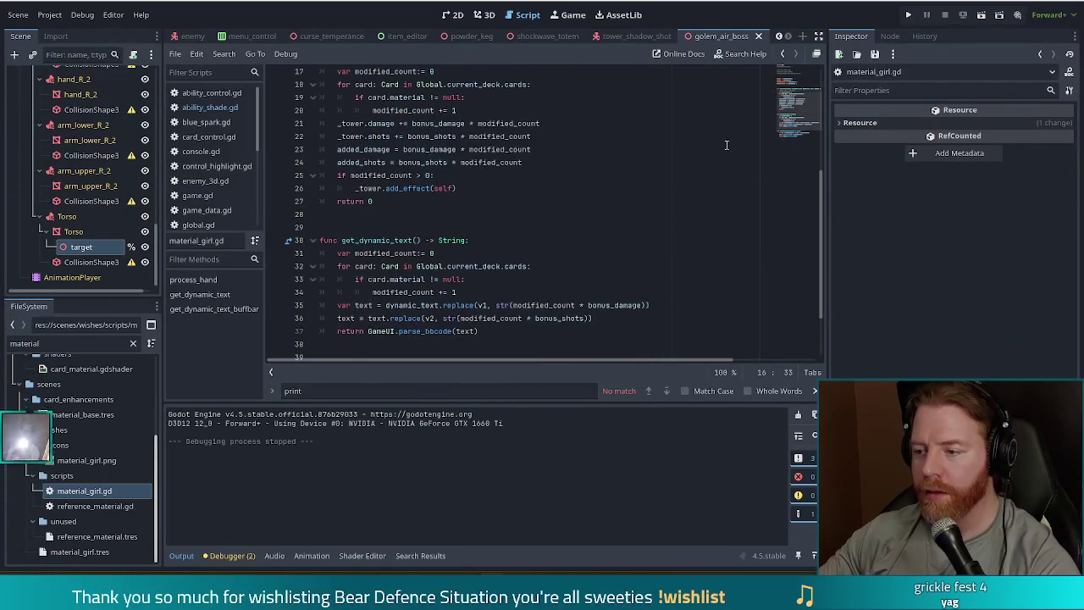
{"action": "scroll", "coordinate": [810, 114], "scroll_direction": "down", "scroll_amount": 2}
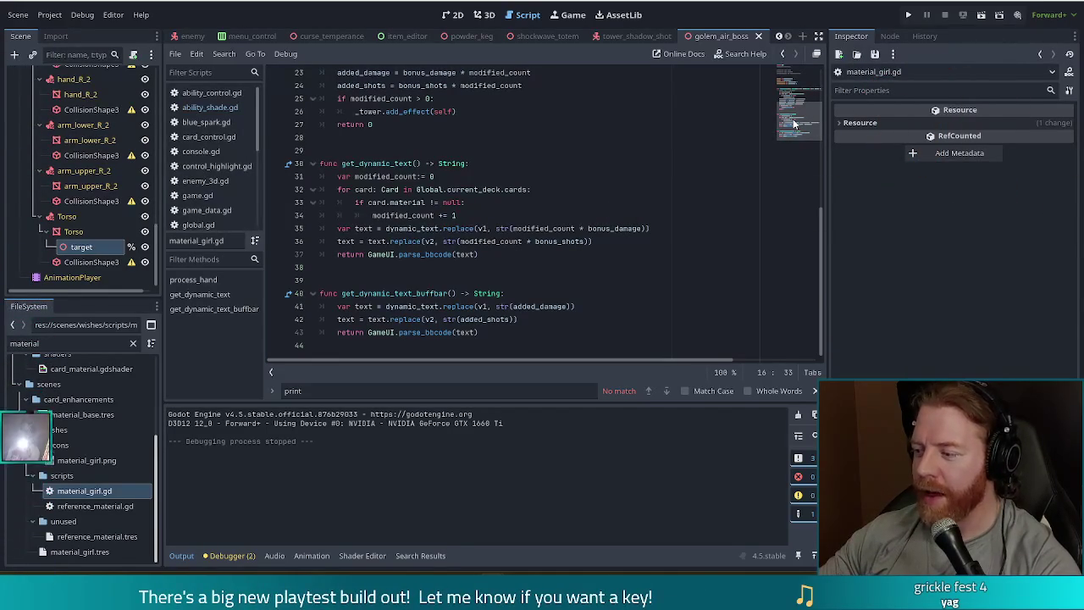
{"action": "left_click_drag", "start_coordinate": [794, 124], "coordinate": [805, 103]}
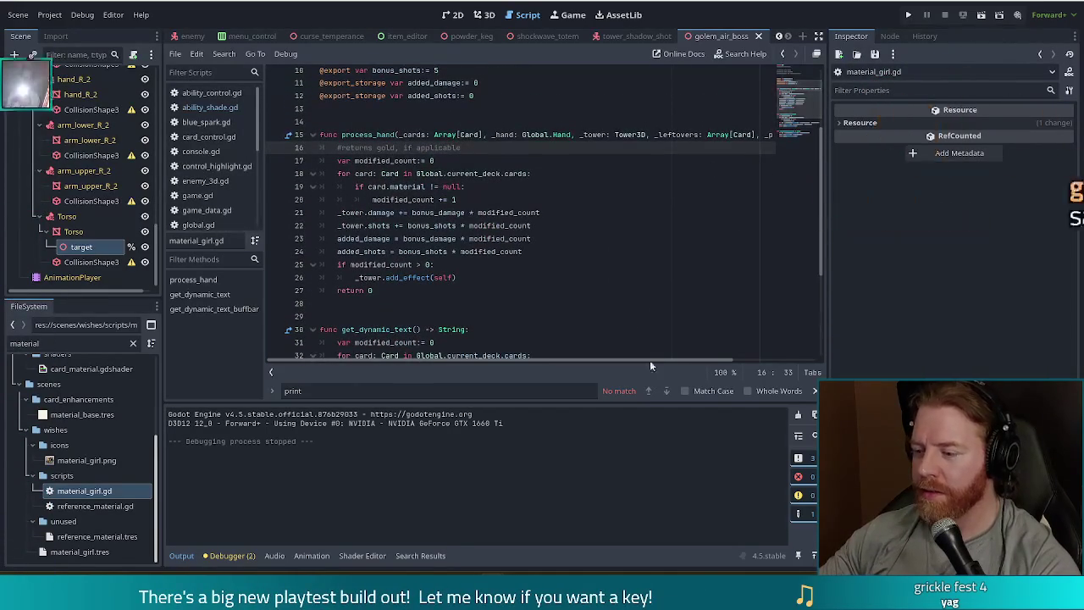
{"action": "left_click", "coordinate": [545, 231]}
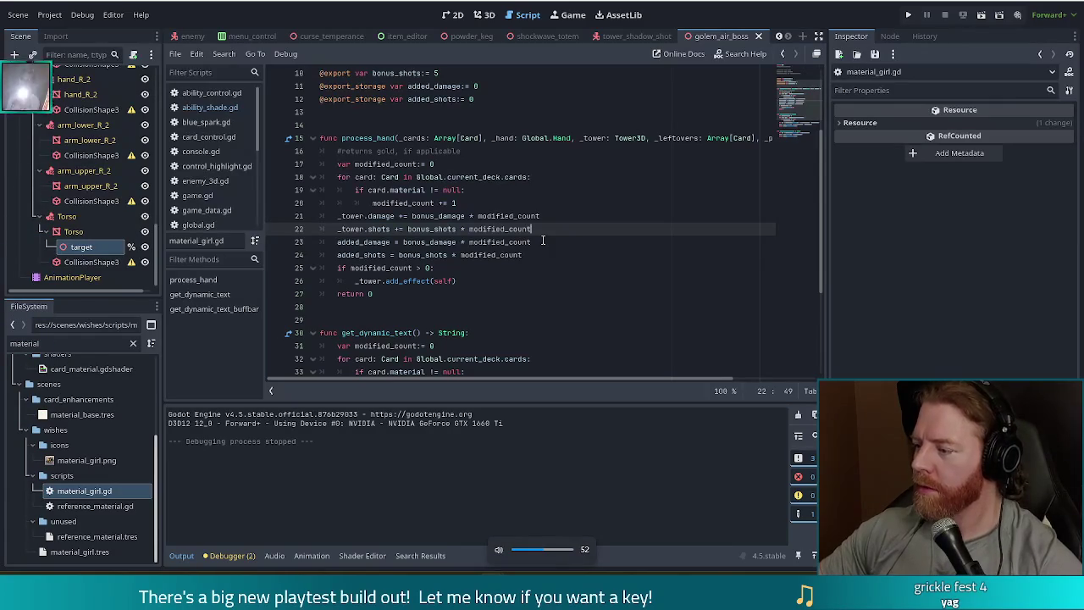
{"action": "key", "text": "Up"}
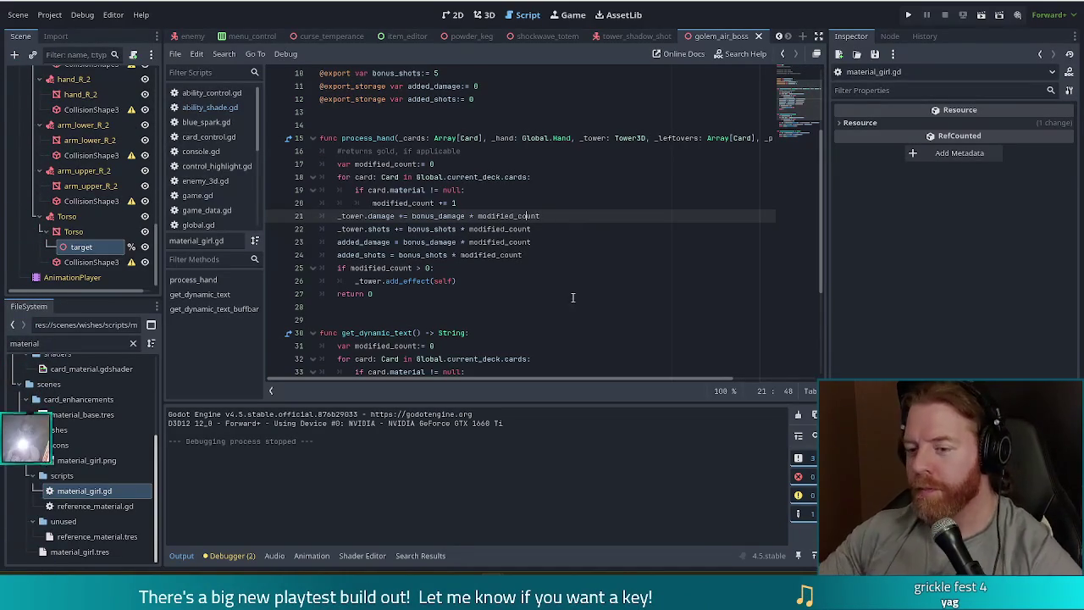
{"action": "left_click", "coordinate": [530, 295]}
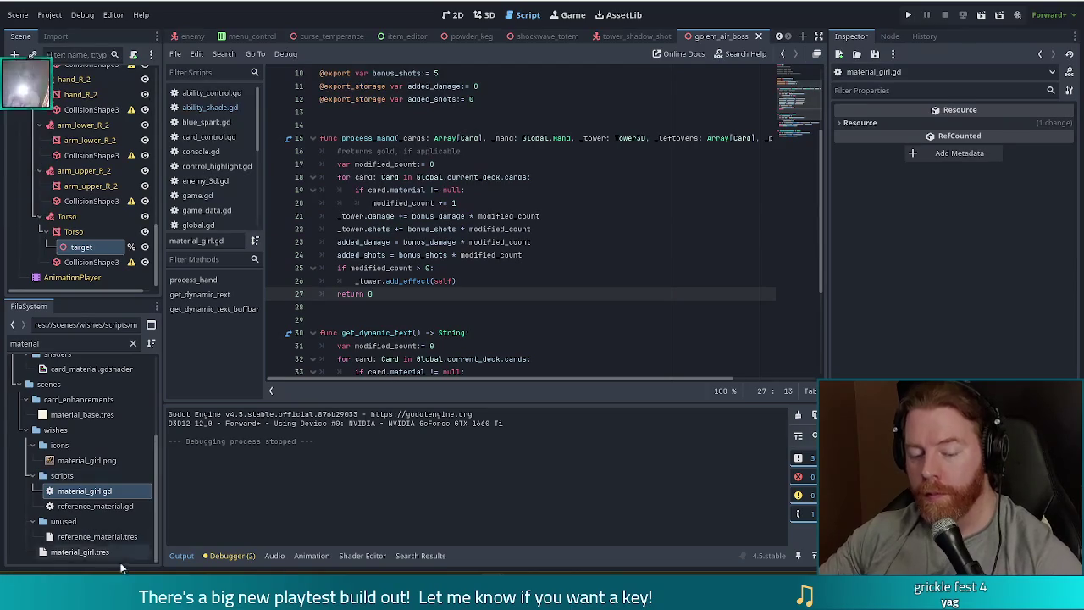
{"action": "left_click", "coordinate": [76, 551]}
Duplicate material_girl.tres as socialize.tres, then select the material_girl.gd script
{"action": "key", "text": "ctrl+d"}
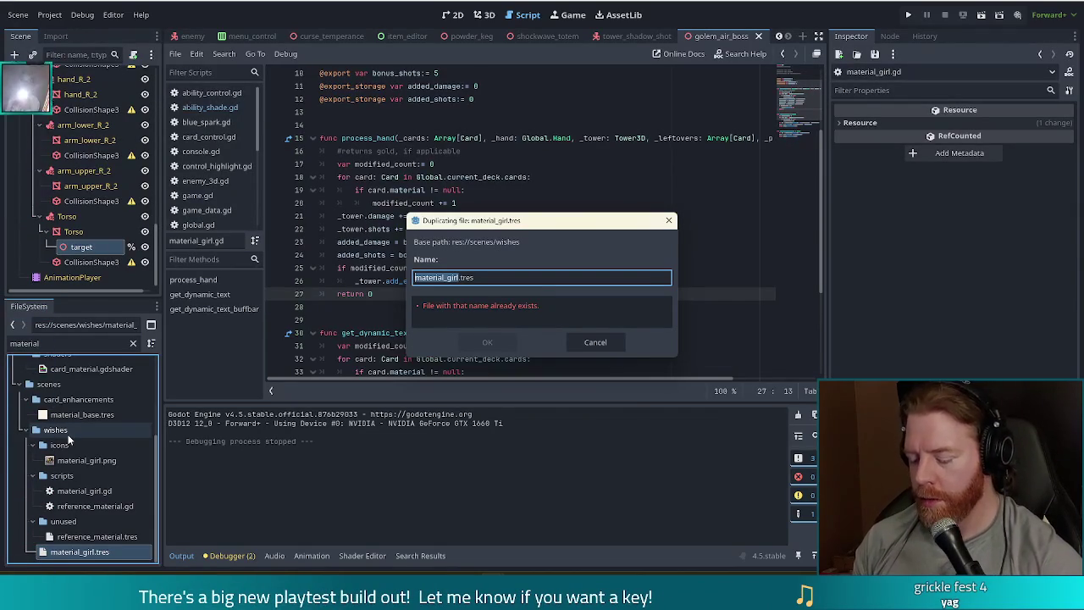
{"action": "type", "text": "socialize"}
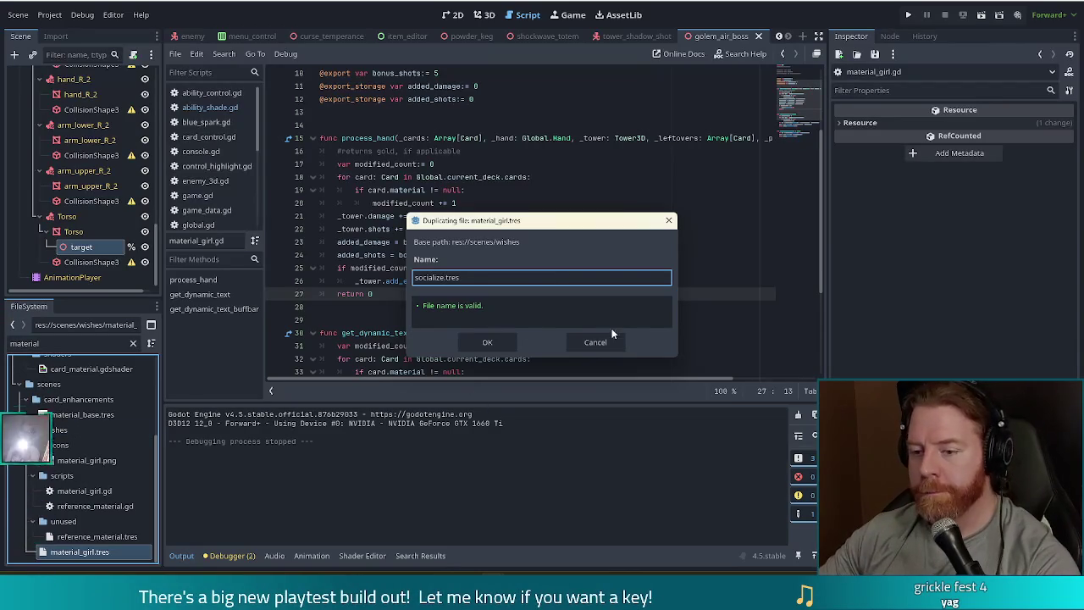
{"action": "left_click", "coordinate": [483, 341]}
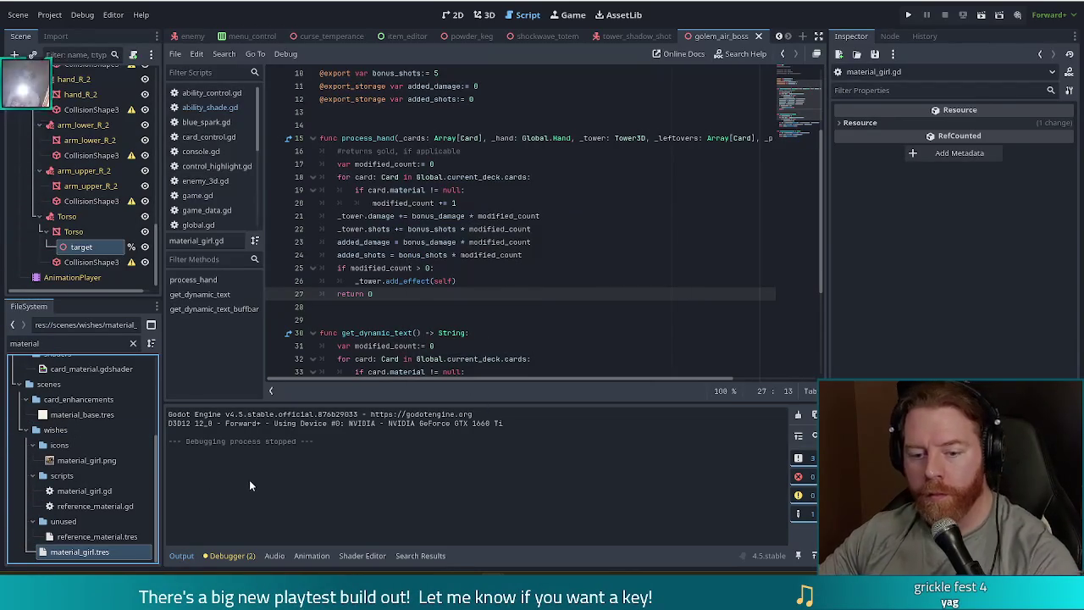
{"action": "left_click", "coordinate": [93, 491]}
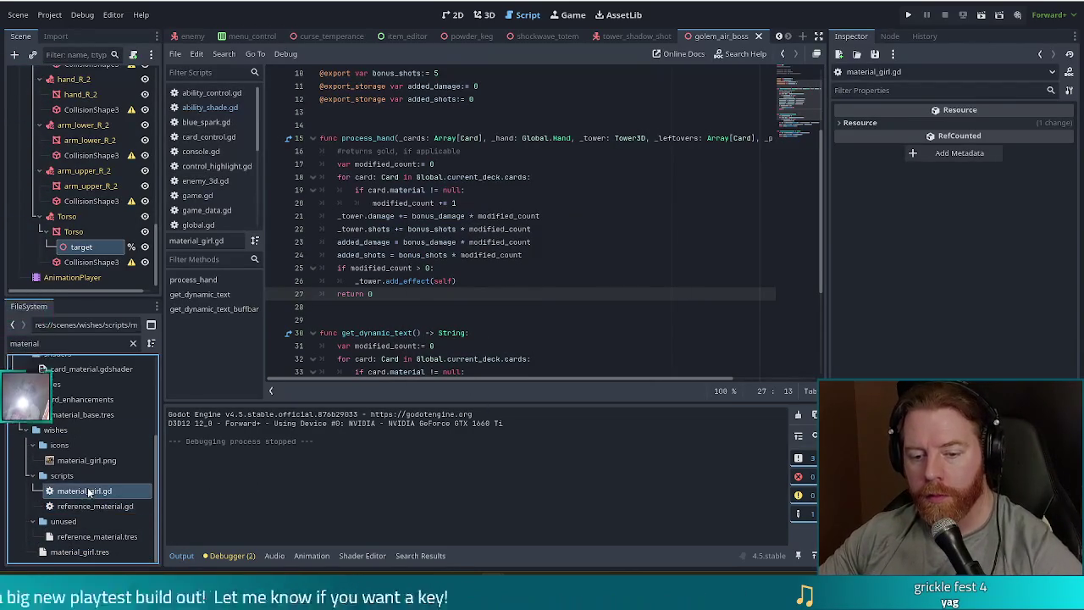
Duplicate the material_girl.gd script as socialize.gd
{"action": "key", "text": "ctrl+d"}
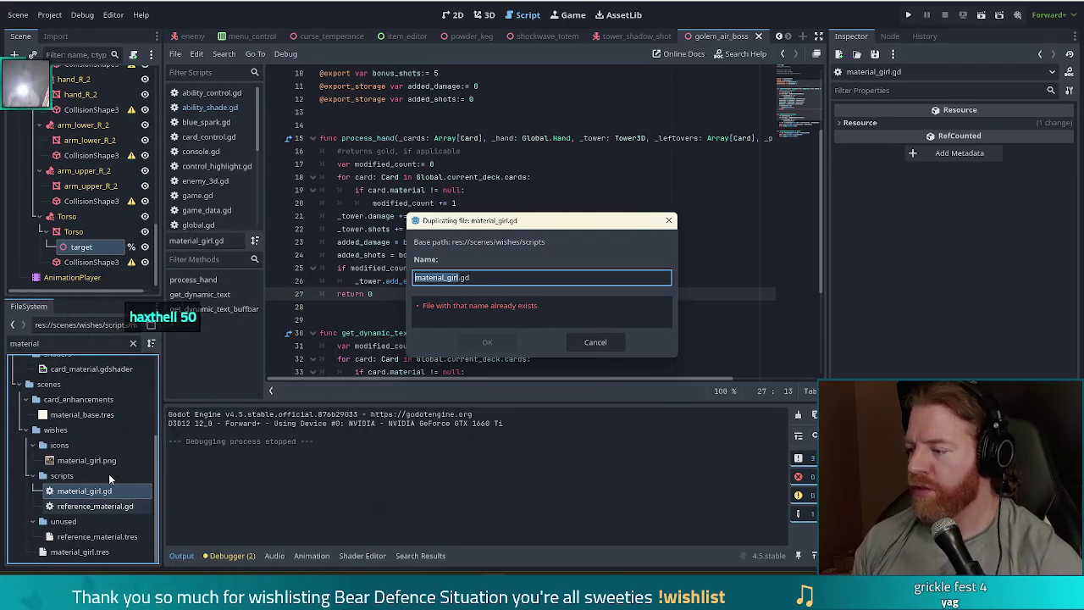
{"action": "type", "text": "social"}
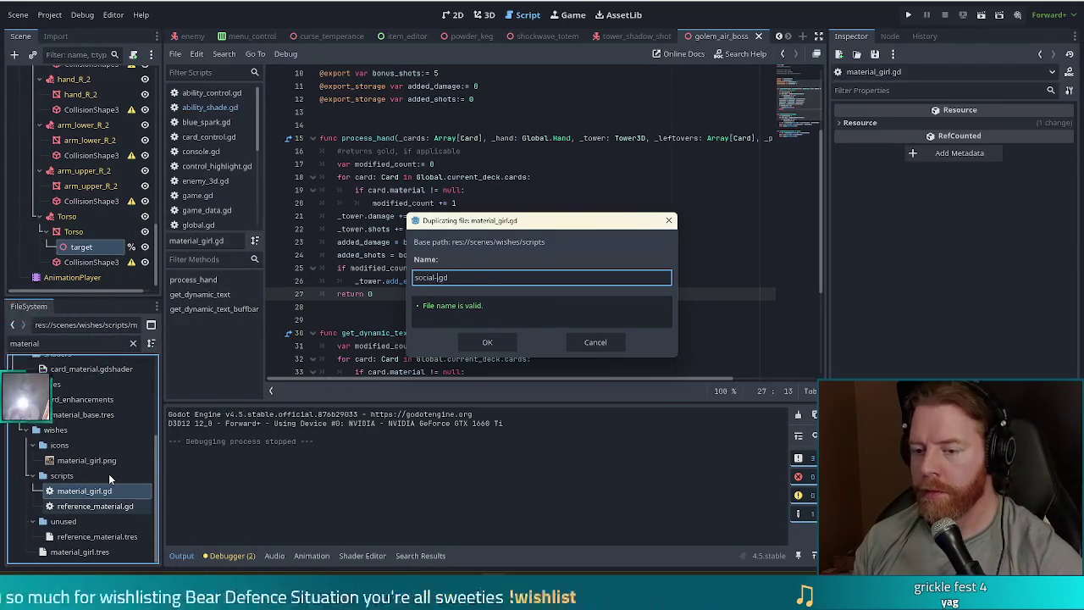
{"action": "type", "text": "ize"}
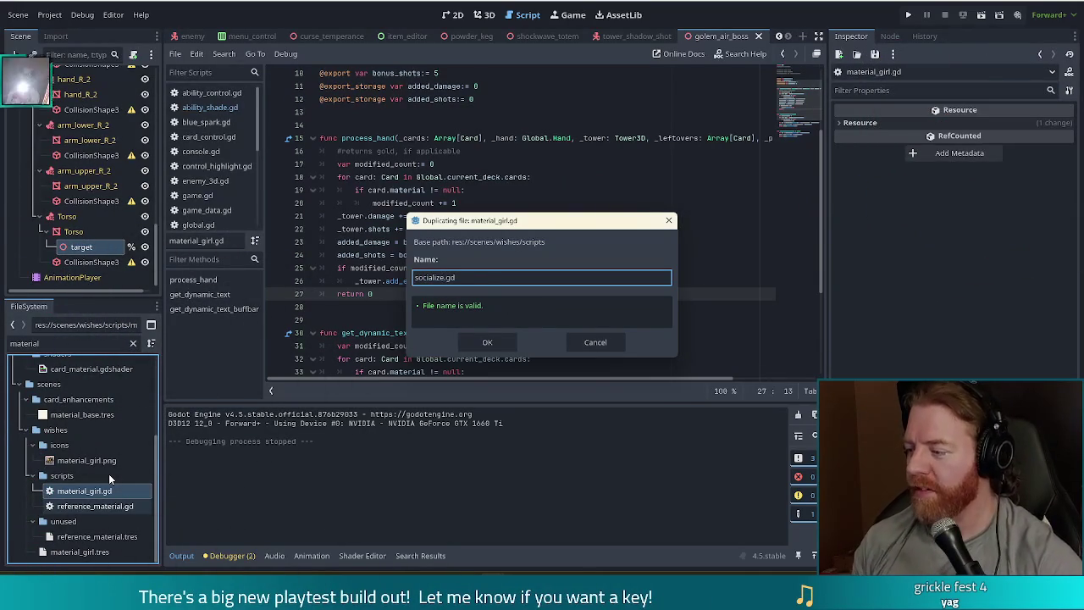
{"action": "key", "text": "Return"}
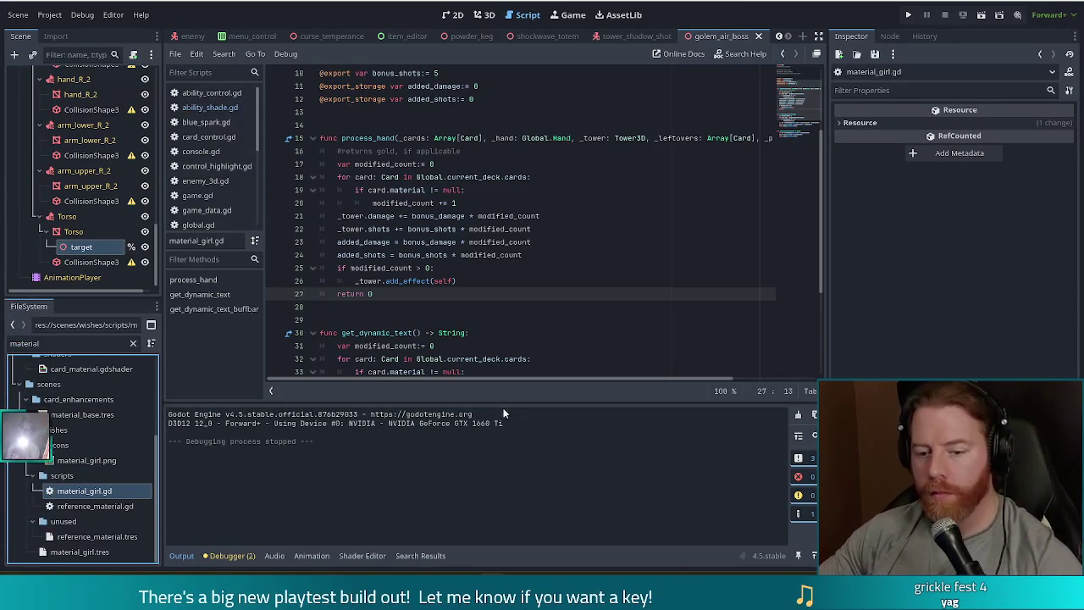
{"action": "left_click", "coordinate": [7, 343]}
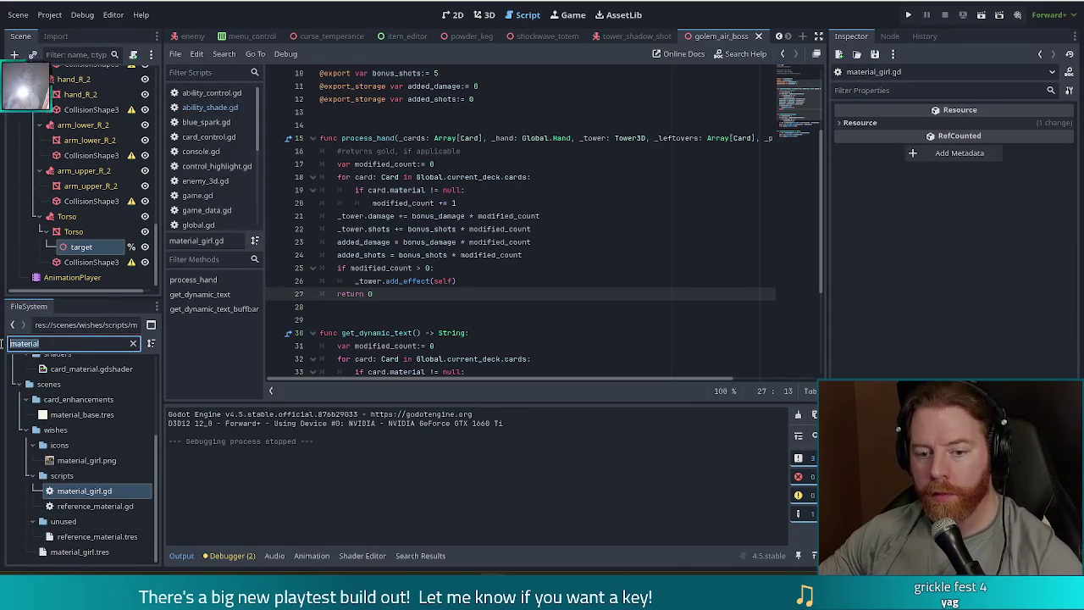
Filter for 'social', open socialize.tres and attach socialize.gd as its script
{"action": "type", "text": "social"}
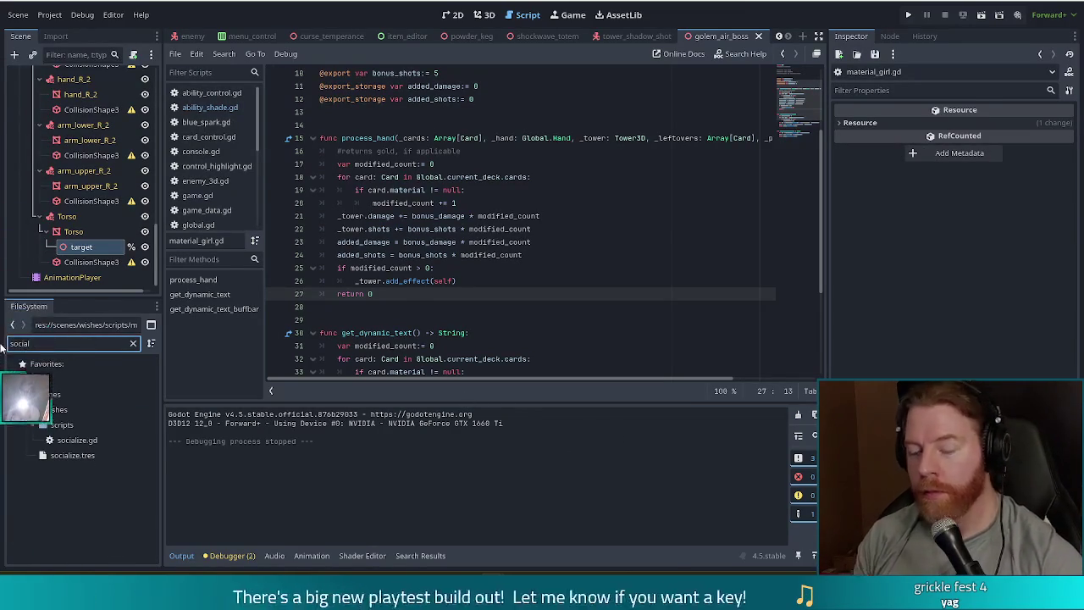
{"action": "left_click", "coordinate": [72, 455]}
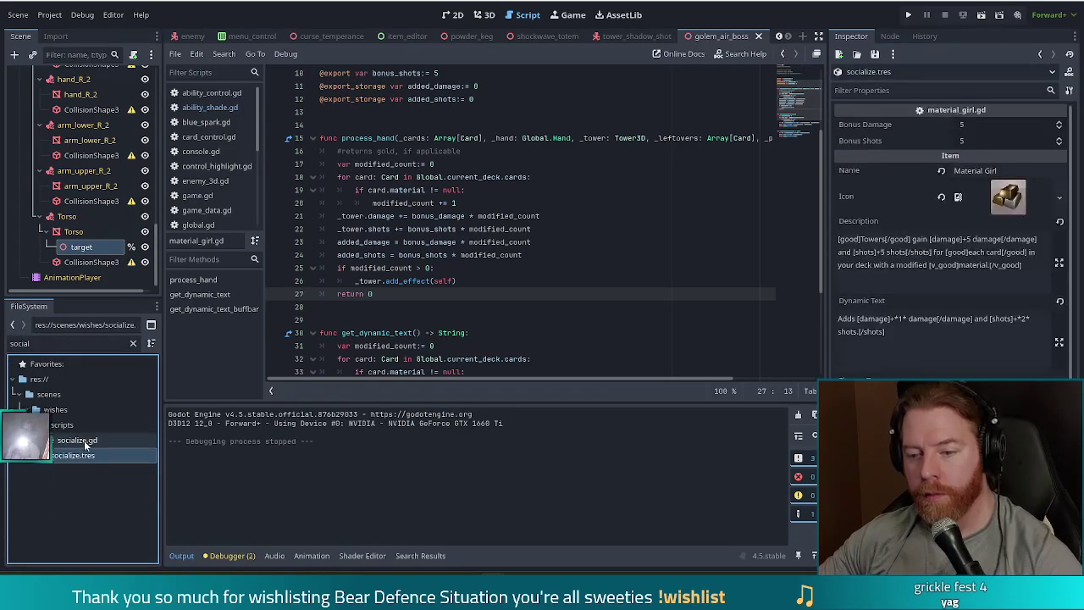
{"action": "scroll", "coordinate": [915, 339], "scroll_direction": "down", "scroll_amount": 3}
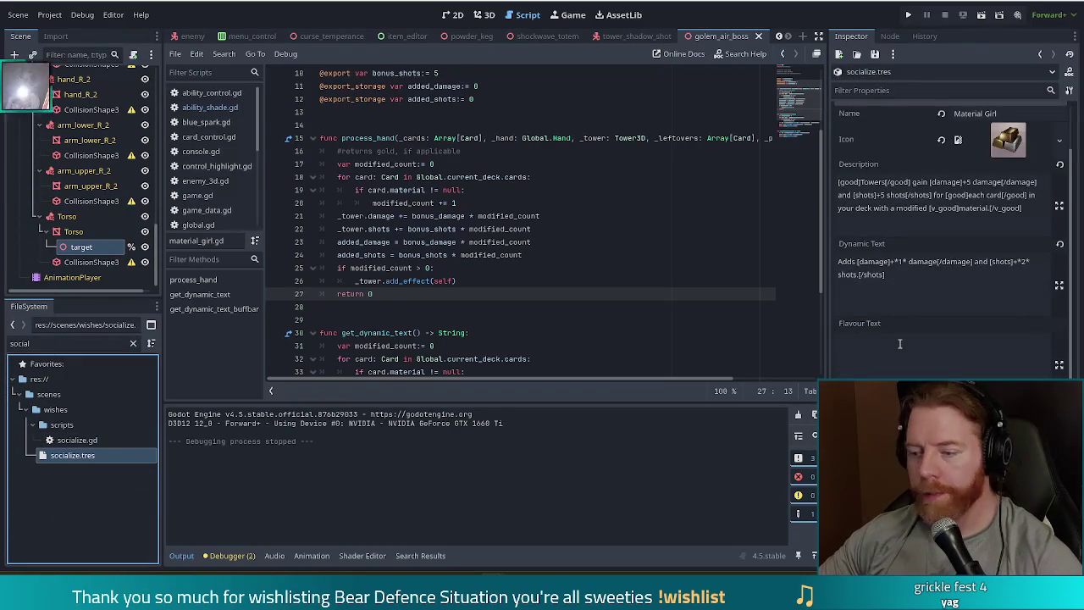
{"action": "left_click", "coordinate": [76, 439]}
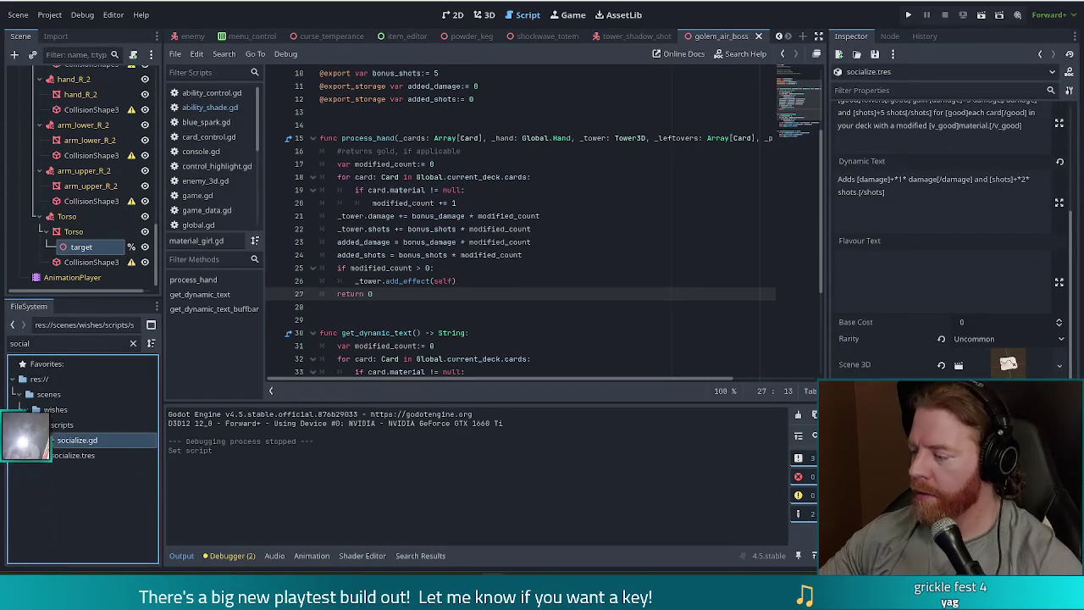
{"action": "scroll", "coordinate": [1066, 198], "scroll_direction": "up", "scroll_amount": 5}
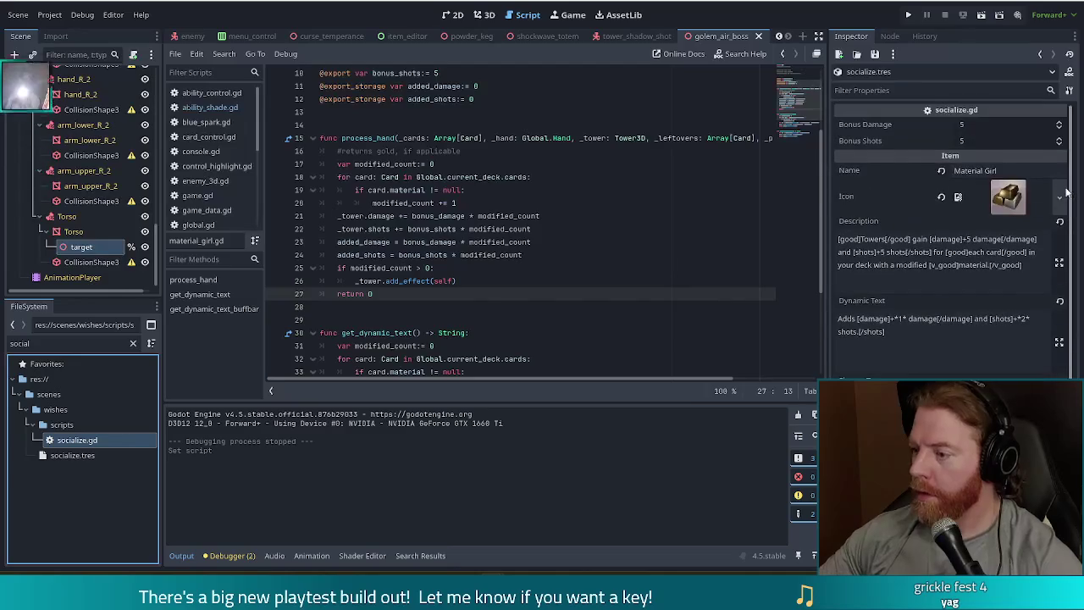
Name the wish 'Socialize', clear its Icon, and select the old description text
{"action": "left_click", "coordinate": [1013, 172]}
{"action": "type", "text": "So"}
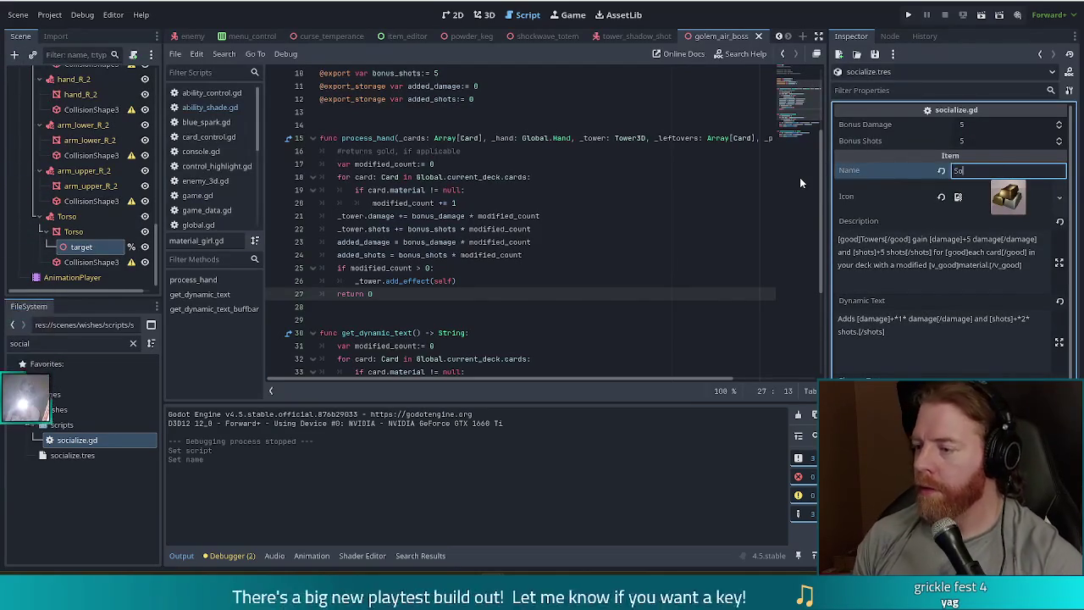
{"action": "type", "text": "cialize"}
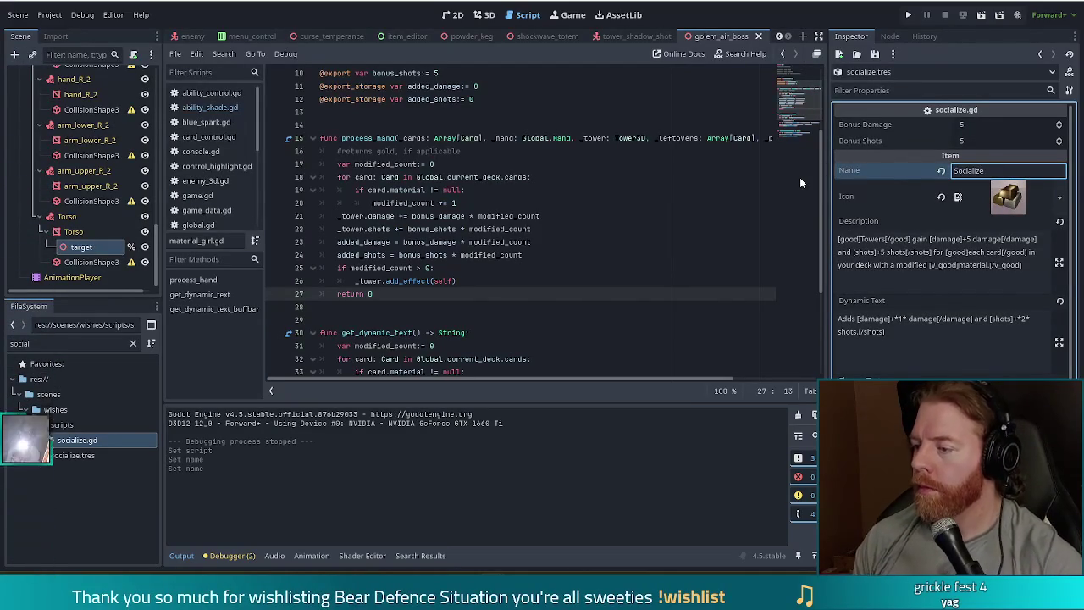
{"action": "left_click", "coordinate": [942, 196]}
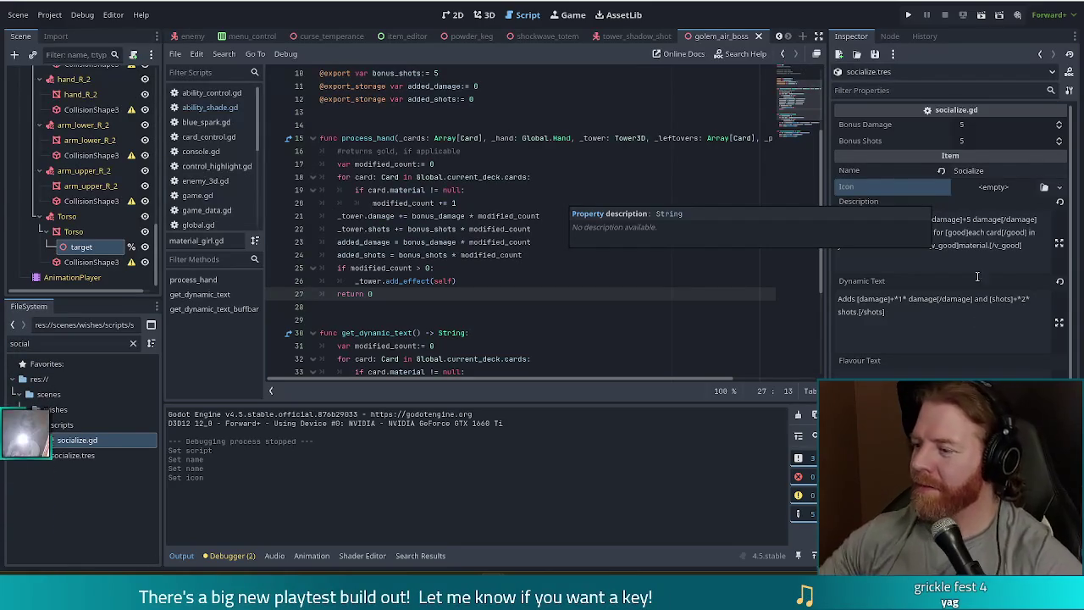
{"action": "left_click", "coordinate": [966, 245]}
{"action": "key", "text": "ctrl+a"}
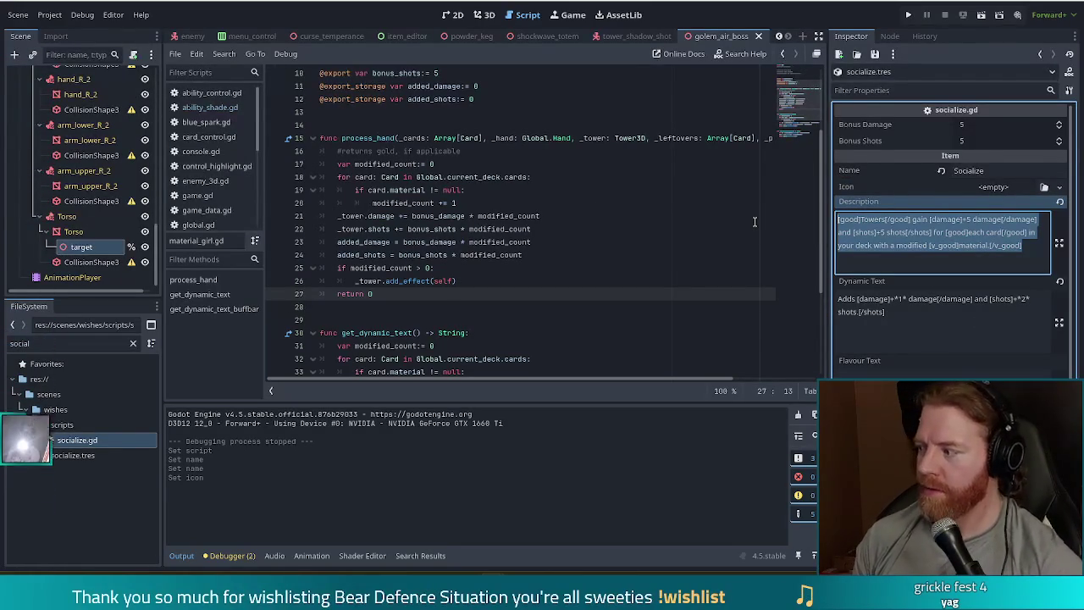
Replace the description with 'Building a tower adds shots to empty towers'
{"action": "type", "text": "Emp"}
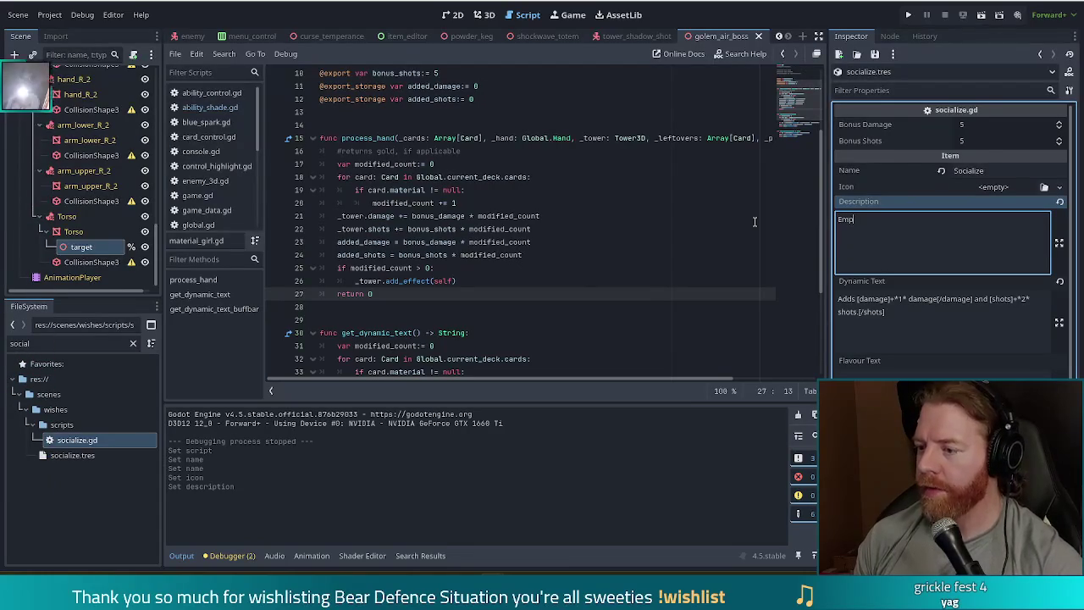
{"action": "type", "text": "ty towers "}
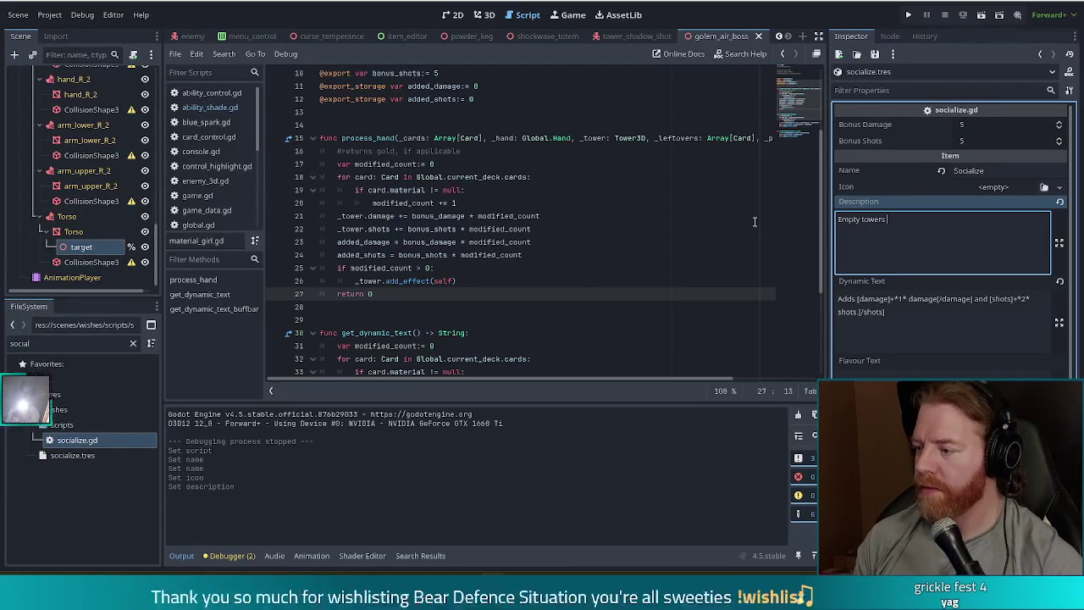
{"action": "type", "text": "gain shots equa"}
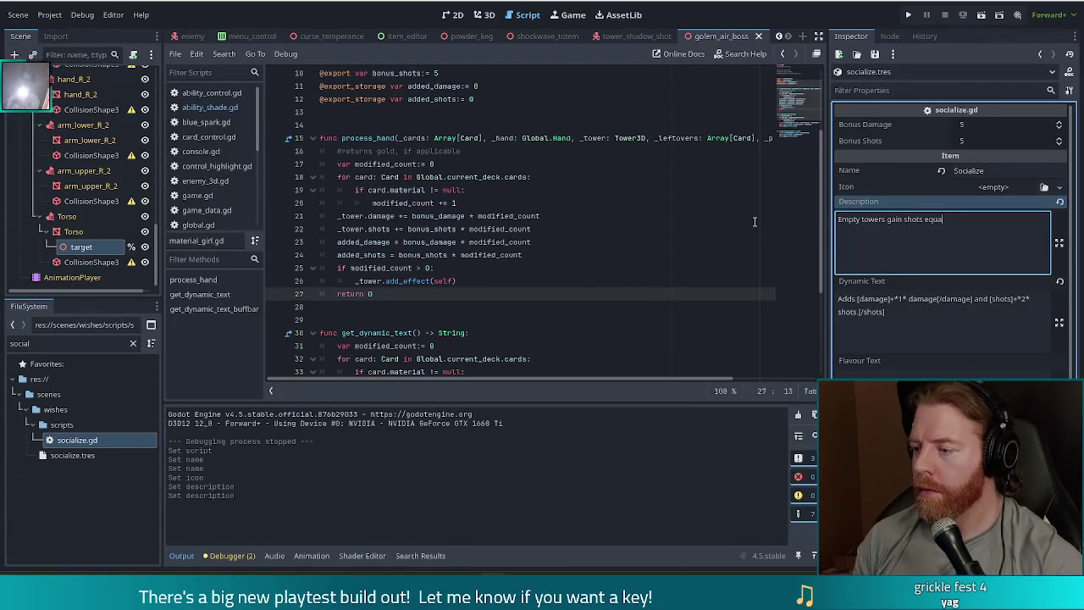
{"action": "type", "text": "l to "}
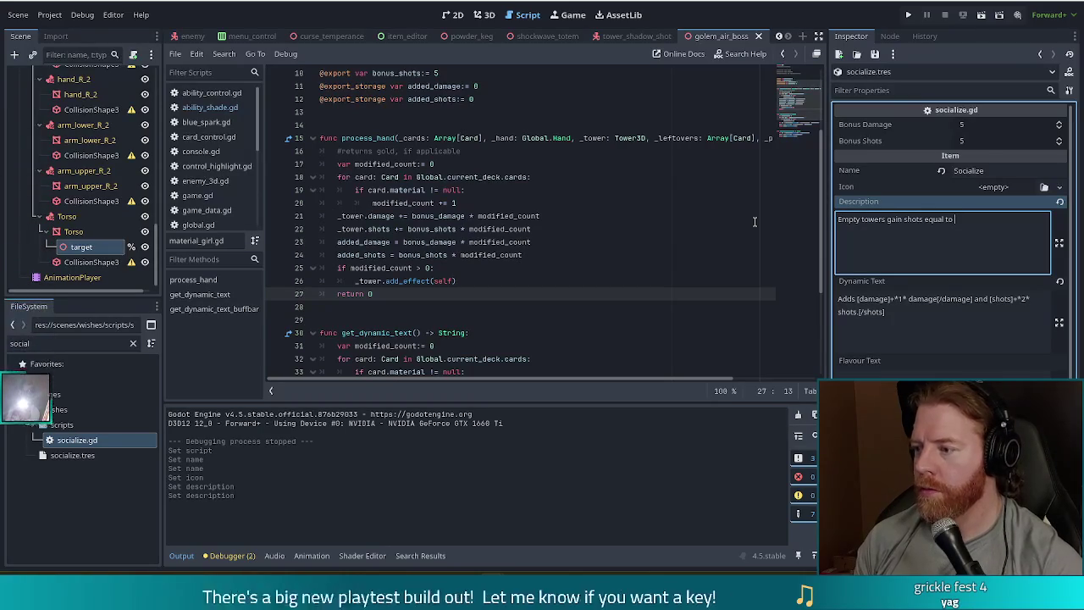
{"action": "type", "text": "ne"}
{"action": "key", "text": "BackSpace"}
{"action": "key", "text": "BackSpace"}
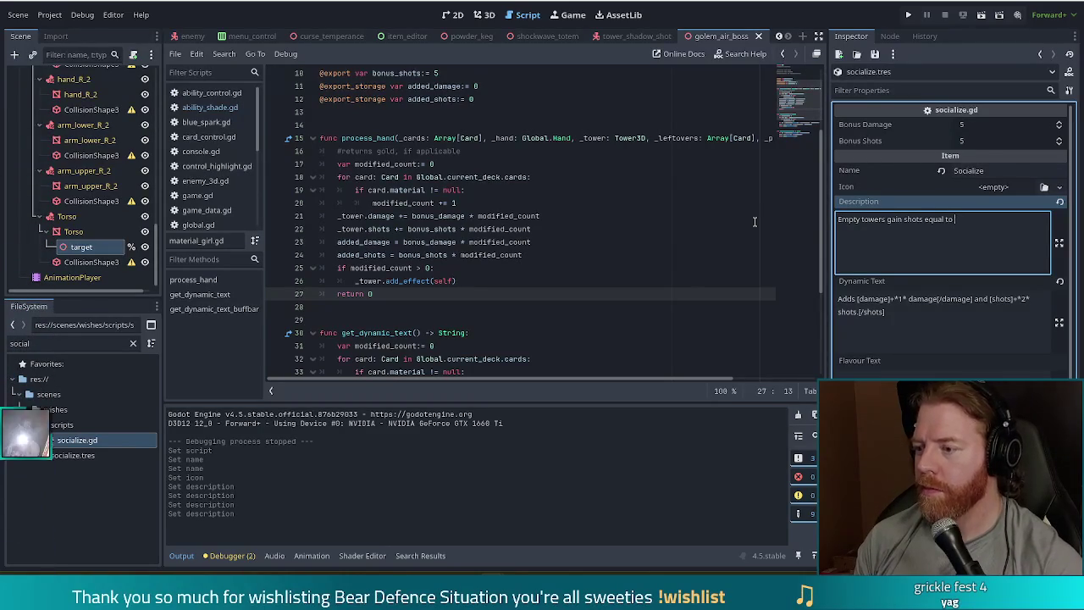
{"action": "type", "text": "shots on"}
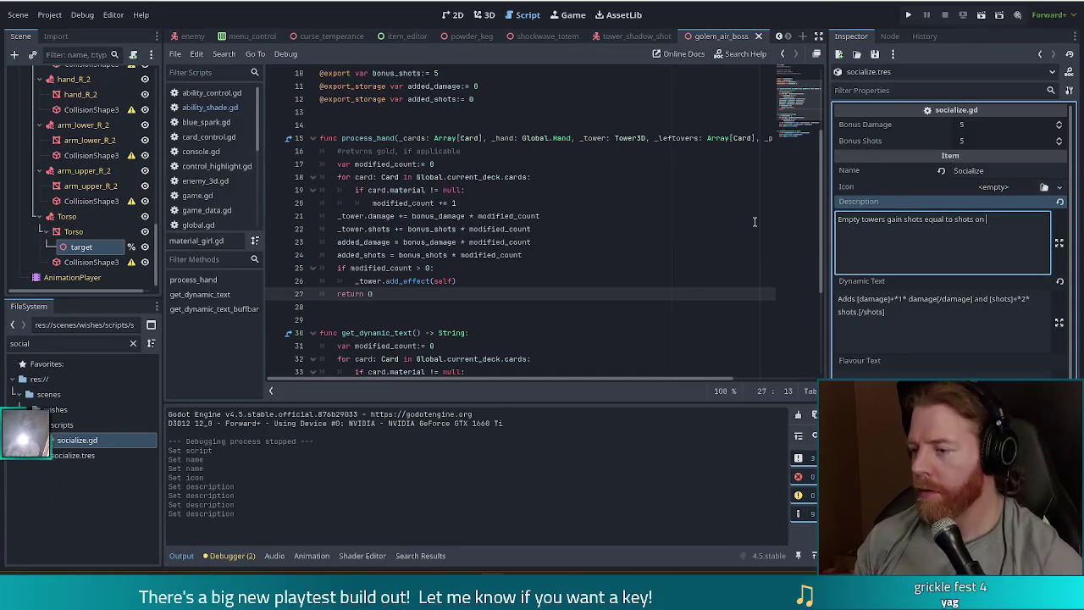
{"action": "key", "text": "ctrl+a"}
{"action": "type", "text": "Bu"}
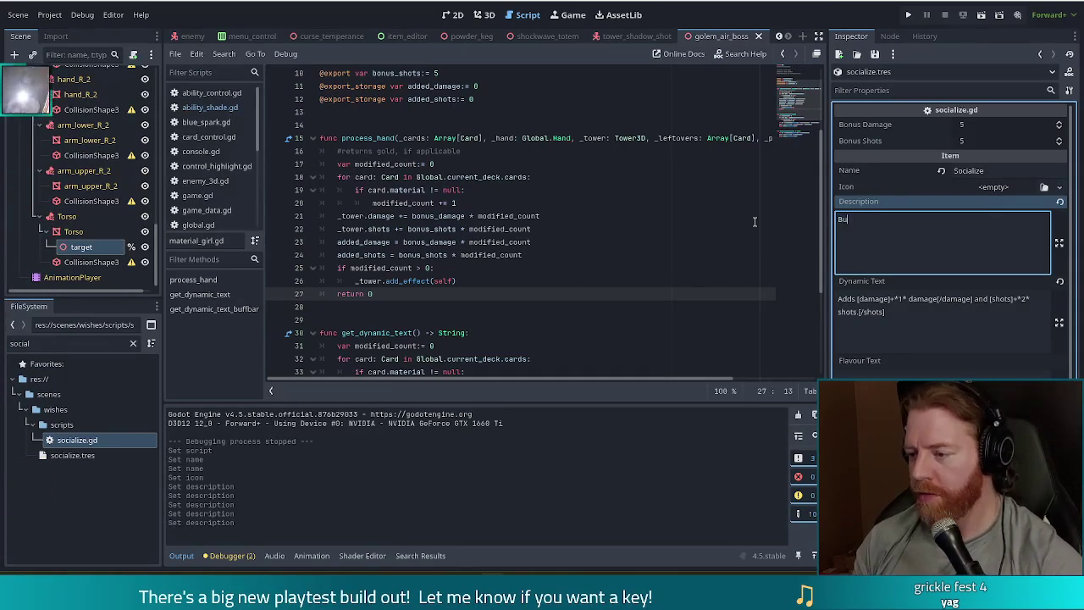
{"action": "type", "text": "ilding a tow"}
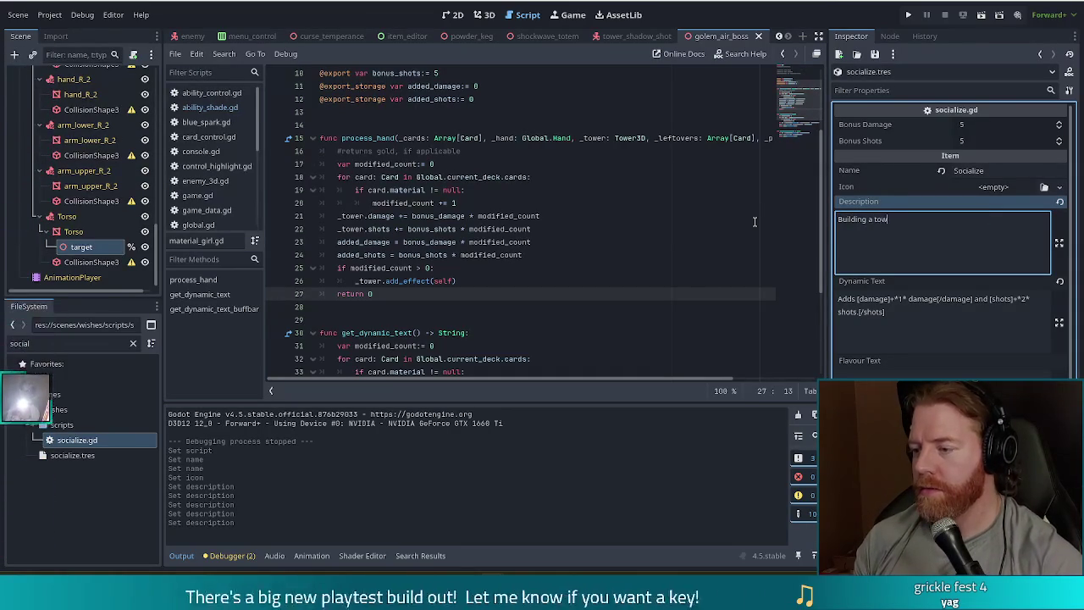
{"action": "type", "text": "er adds"}
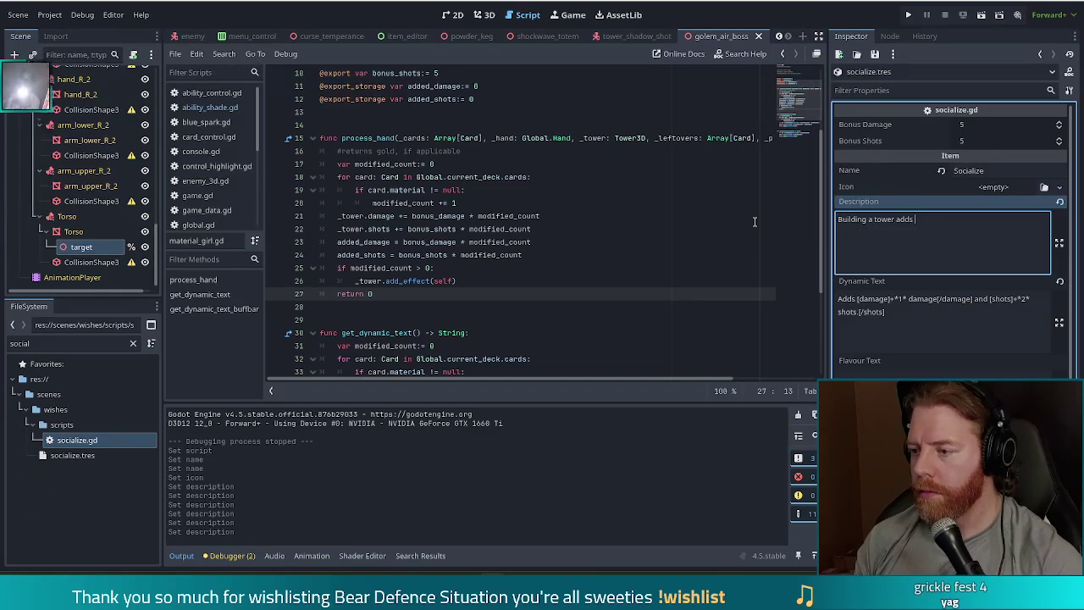
{"action": "type", "text": " shots to empty towers"}
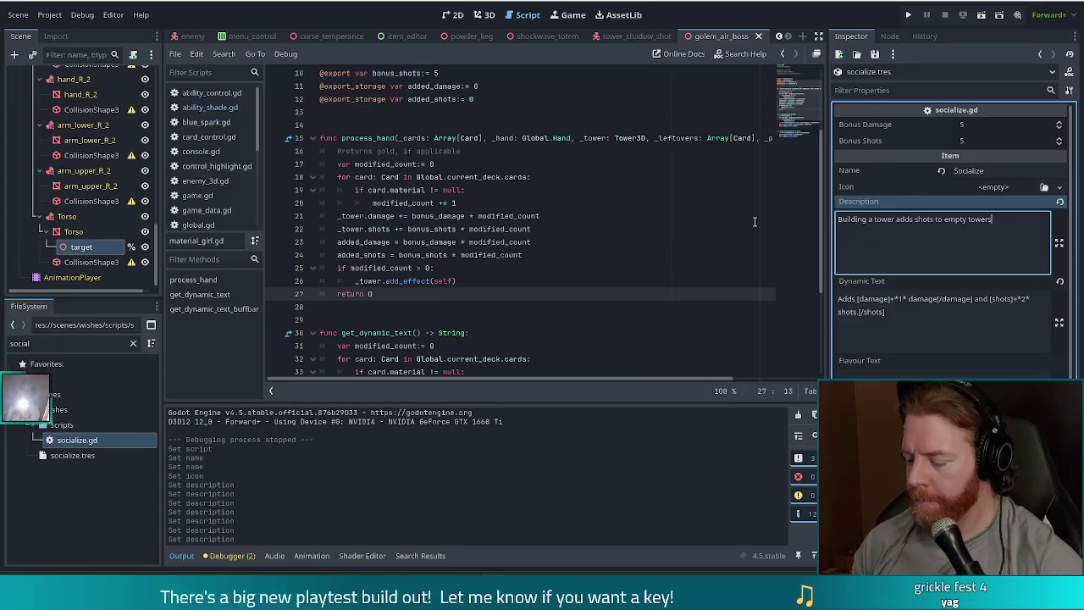
{"action": "key", "text": "ctrl+Left"}
{"action": "key", "text": "ctrl+Left"}
{"action": "key", "text": "ctrl+Left"}
{"action": "key", "text": "ctrl+Left"}
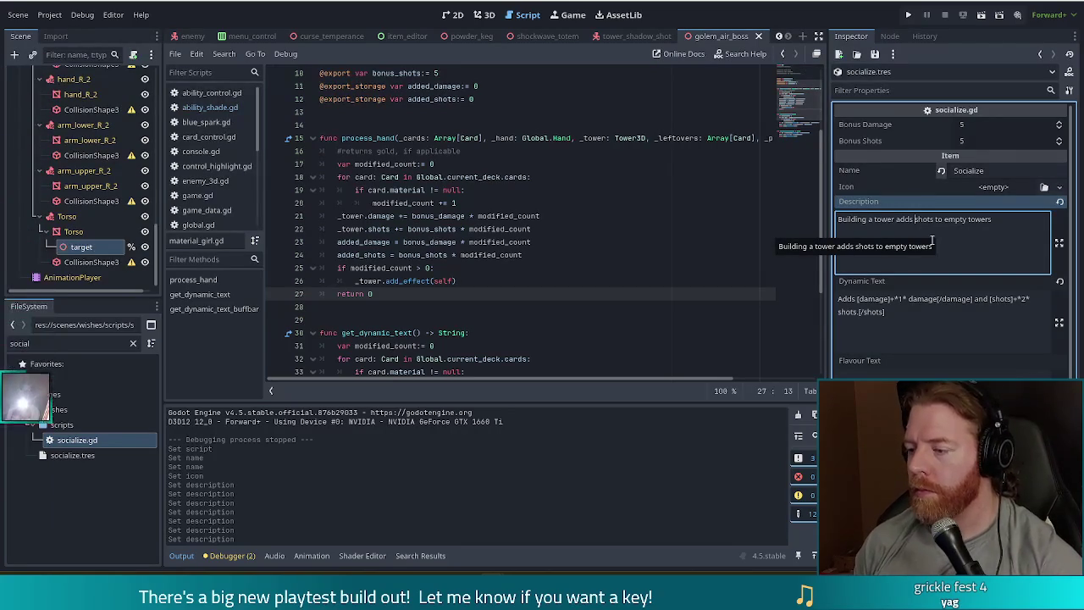
Insert 'scored' before 'shots' in the Socialize description
{"action": "type", "text": "scored"}
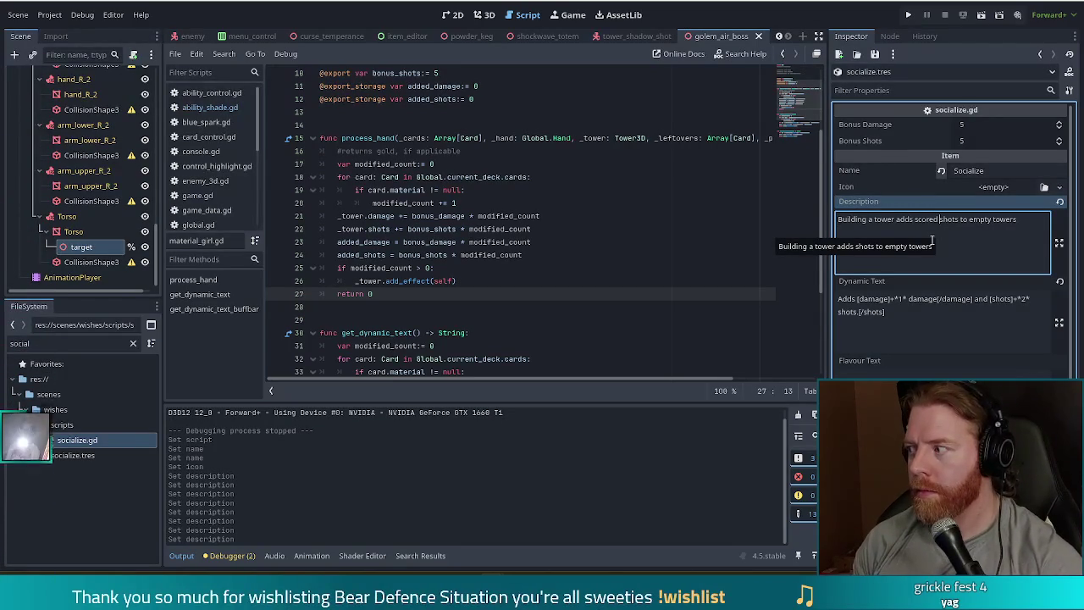
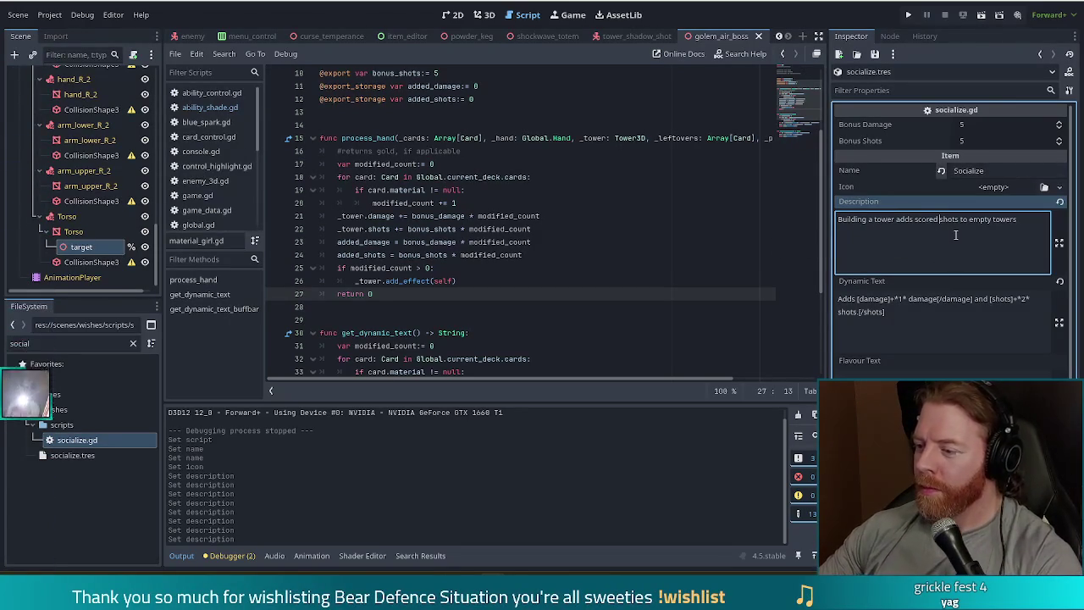
End the Socialize wish description with a full stop and clear its Dynamic Text field
{"action": "left_click", "coordinate": [969, 218]}
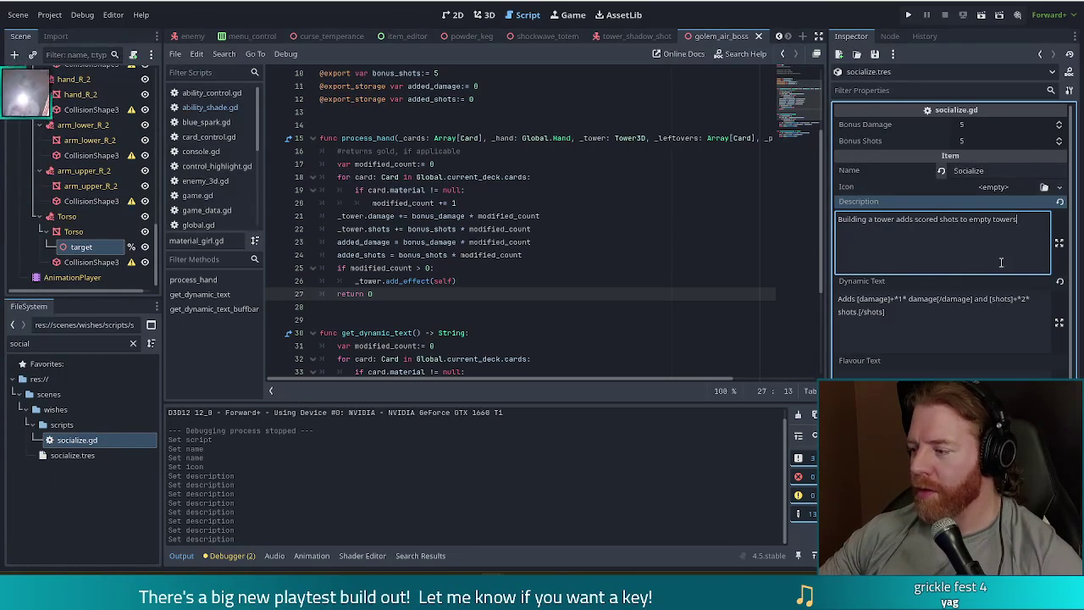
{"action": "mouse_move", "coordinate": [1017, 219]}
{"action": "left_mouse_down"}
{"action": "mouse_move", "coordinate": [859, 219]}
{"action": "mouse_move", "coordinate": [993, 224]}
{"action": "left_mouse_up"}
{"action": "left_click", "coordinate": [1028, 225]}
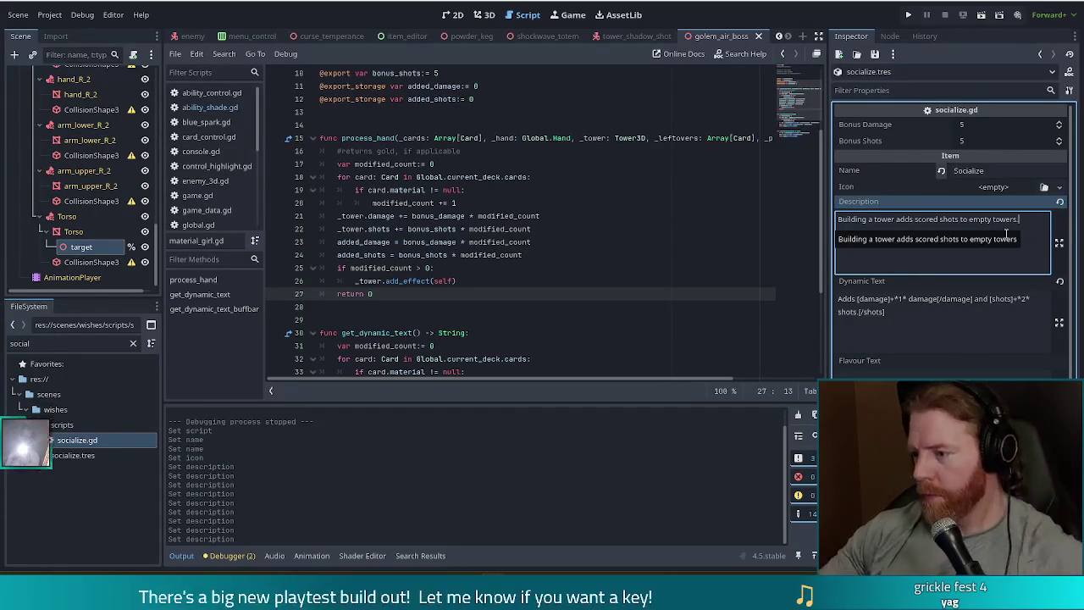
{"action": "type", "text": "."}
{"action": "triple_click", "coordinate": [861, 312]}
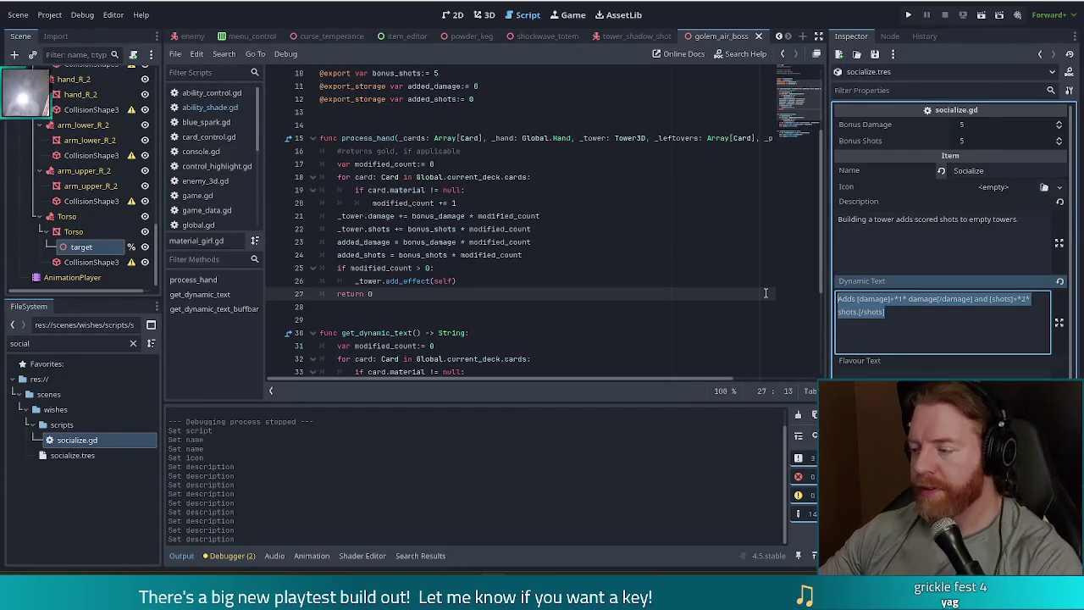
{"action": "key", "text": "BackSpace"}
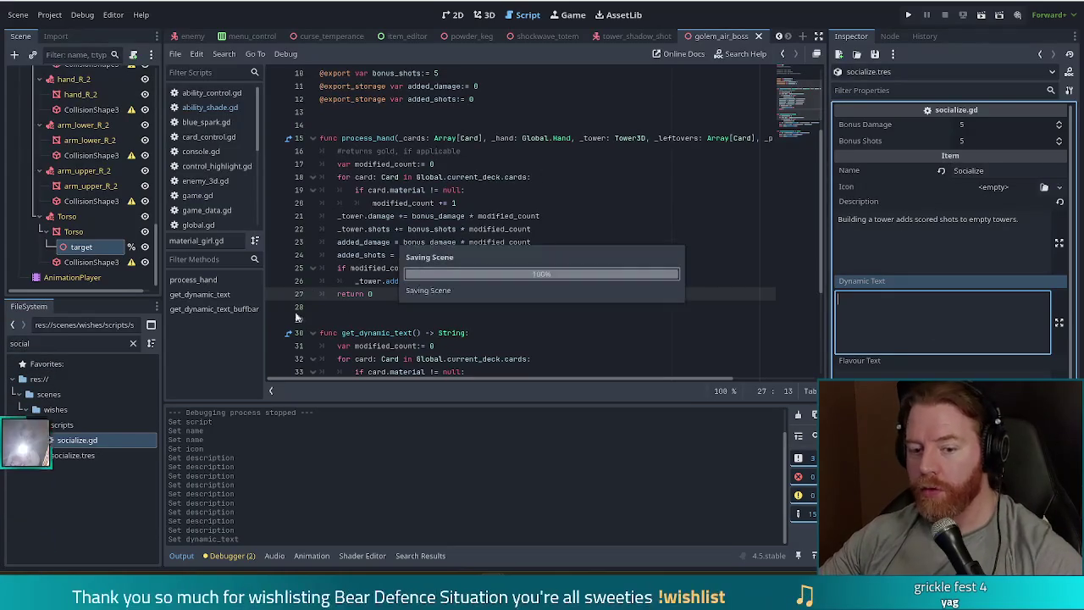
Open socialize.gd, change the commented class name MaterialGirl to Socialize, and save
{"action": "double_click", "coordinate": [80, 444]}
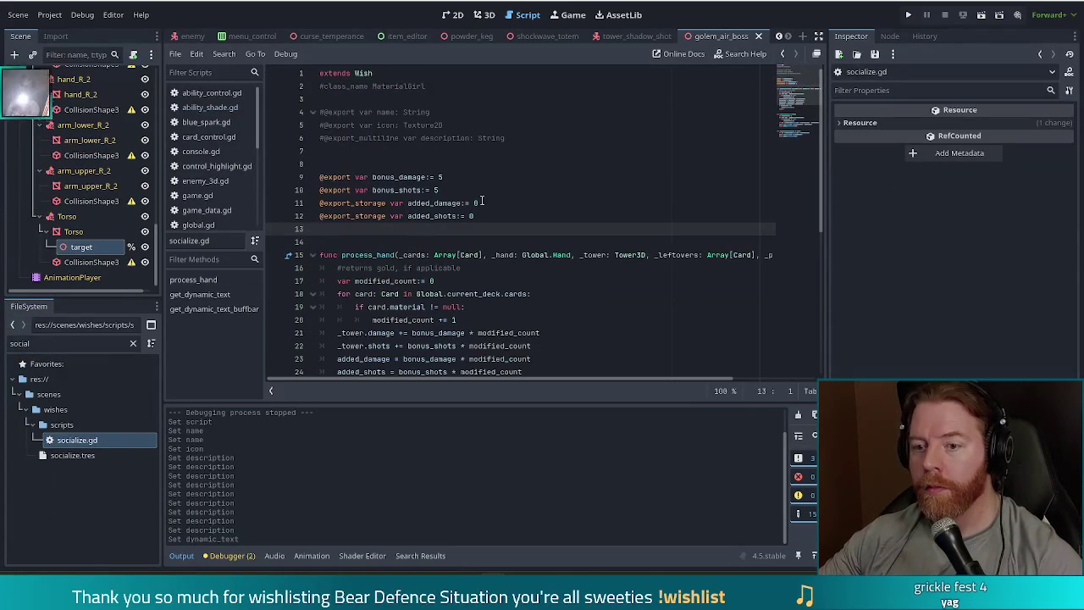
{"action": "left_click_drag", "start_coordinate": [426, 86], "coordinate": [372, 86]}
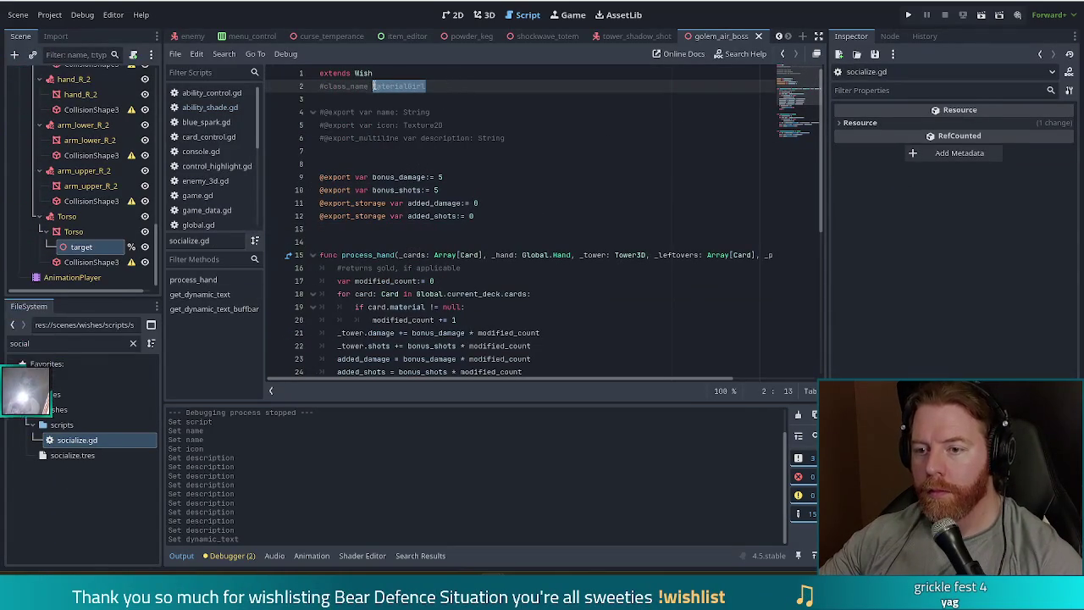
{"action": "type", "text": "So"}
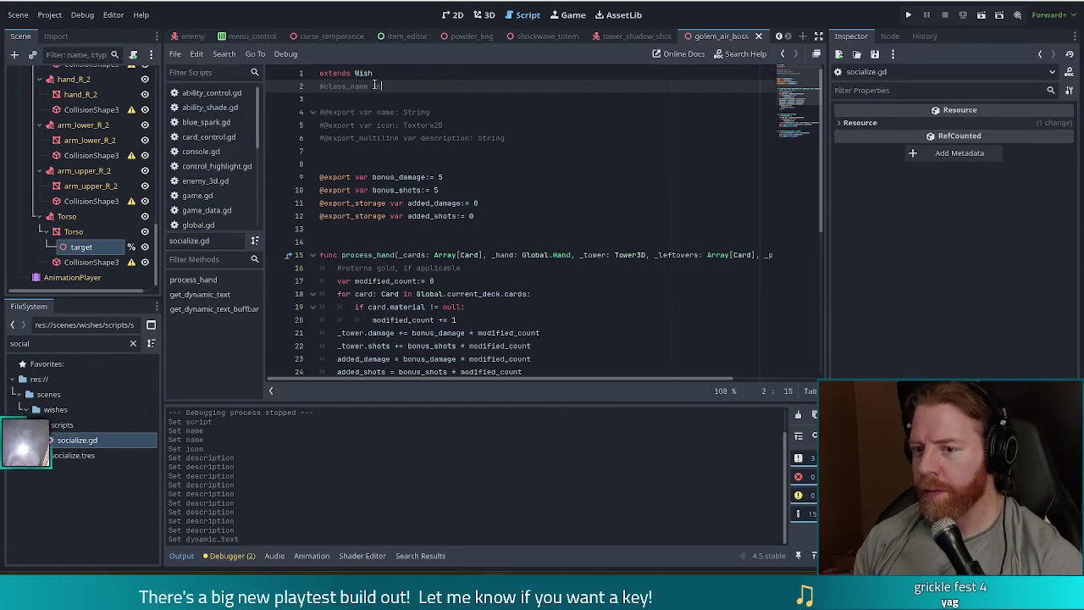
{"action": "type", "text": "cialize"}
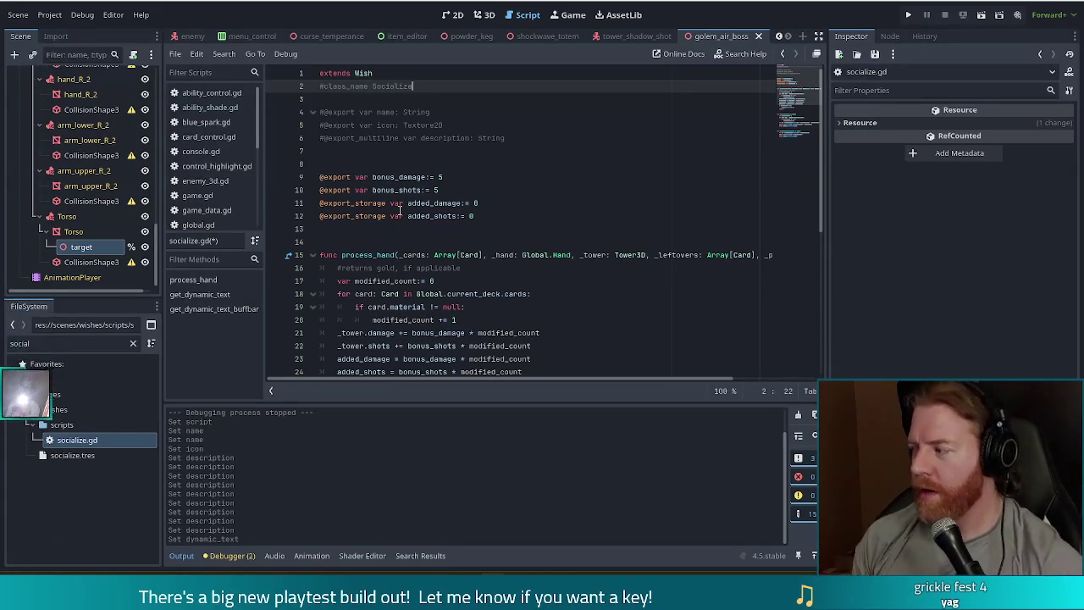
{"action": "key", "text": "ctrl+s"}
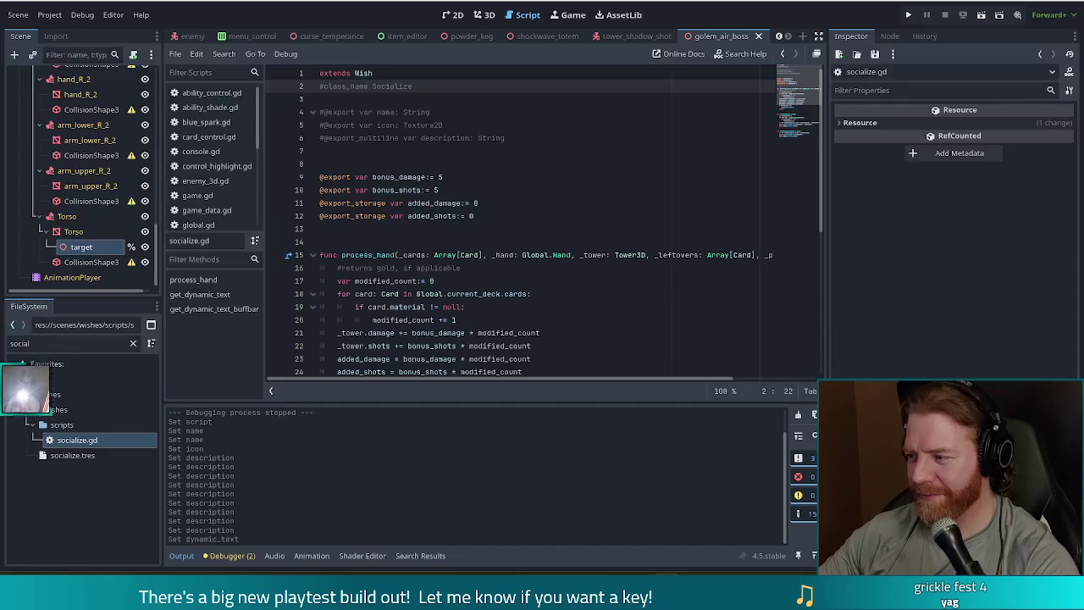
{"action": "left_click", "coordinate": [699, 269]}
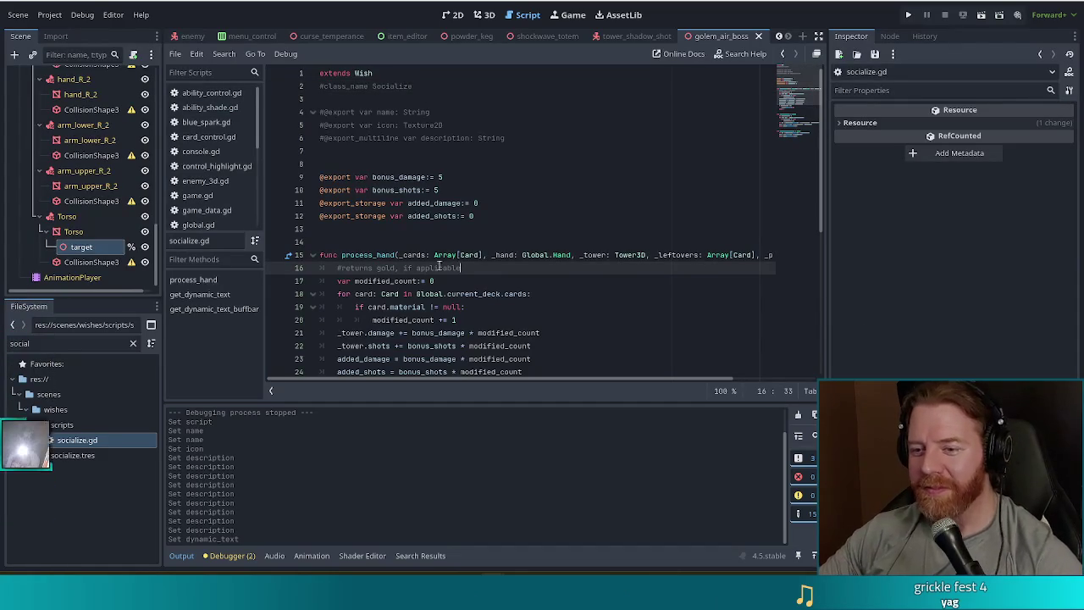
Delete the bonus export variable lines and the commented-out export lines
{"action": "left_click_drag", "start_coordinate": [489, 219], "coordinate": [512, 106]}
{"action": "key", "text": "ctrl+x"}
{"action": "key", "text": "ctrl+x"}
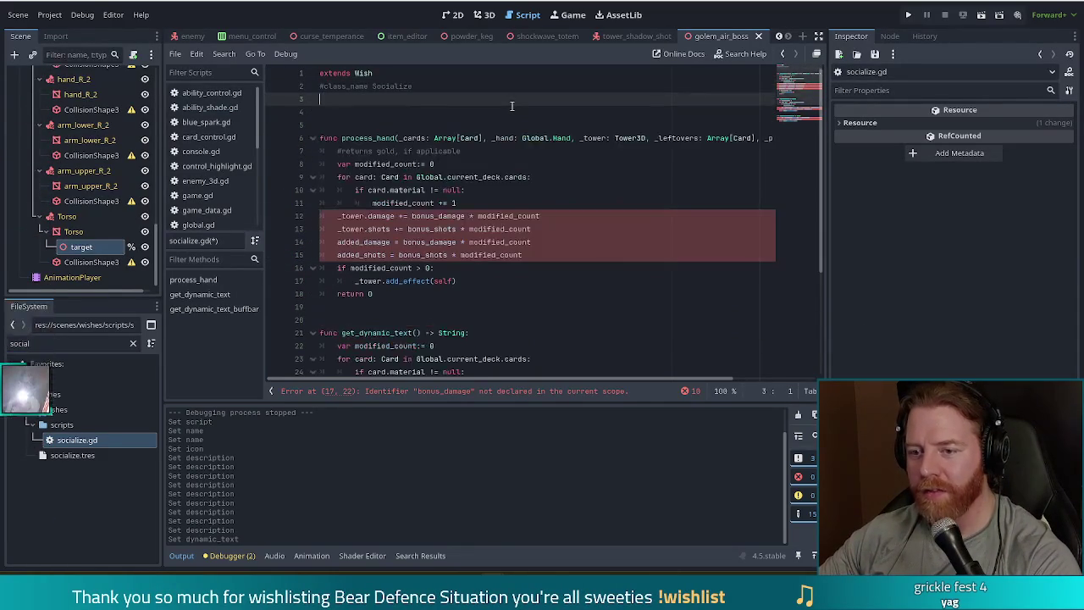
{"action": "key", "text": "BackSpace"}
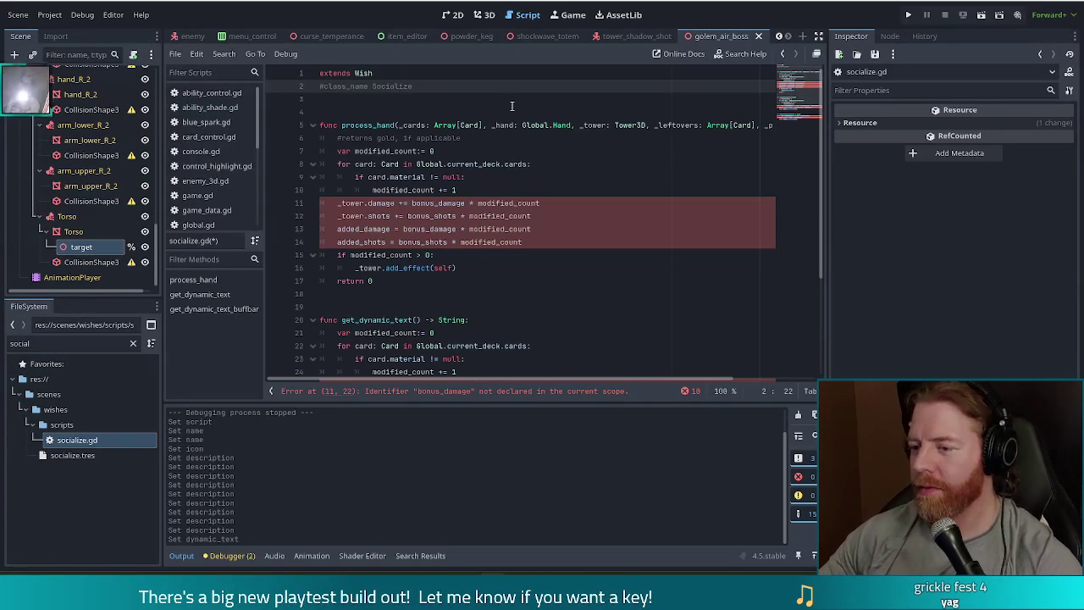
Delete the get_dynamic_text and get_dynamic_text_buffbar functions from socialize.gd
{"action": "left_click", "coordinate": [408, 215]}
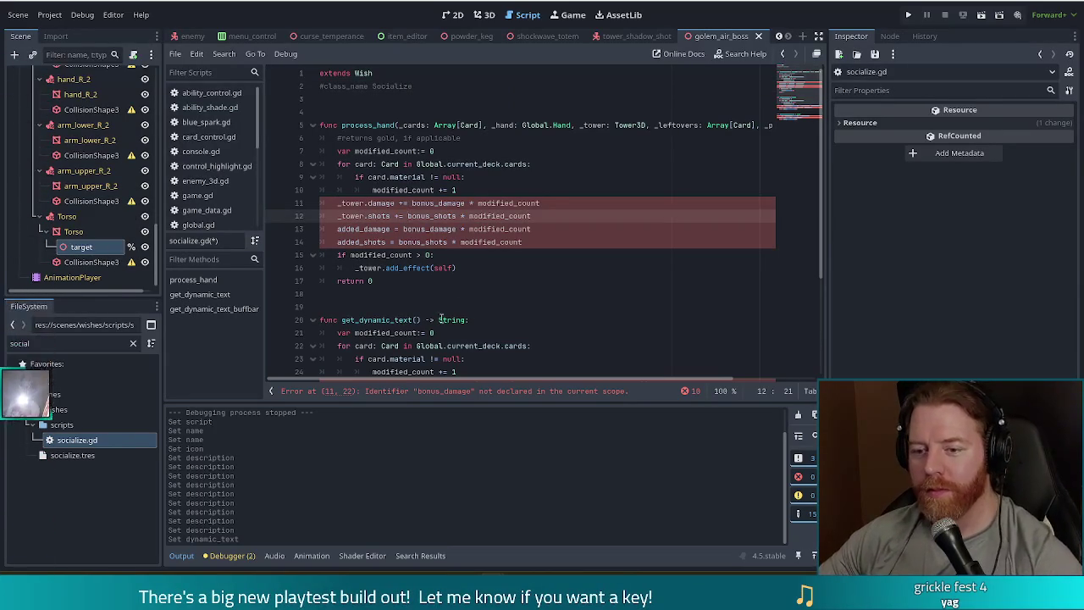
{"action": "scroll", "coordinate": [458, 307], "scroll_direction": "down", "scroll_amount": 2}
{"action": "scroll", "coordinate": [458, 307], "scroll_direction": "down", "scroll_amount": 3}
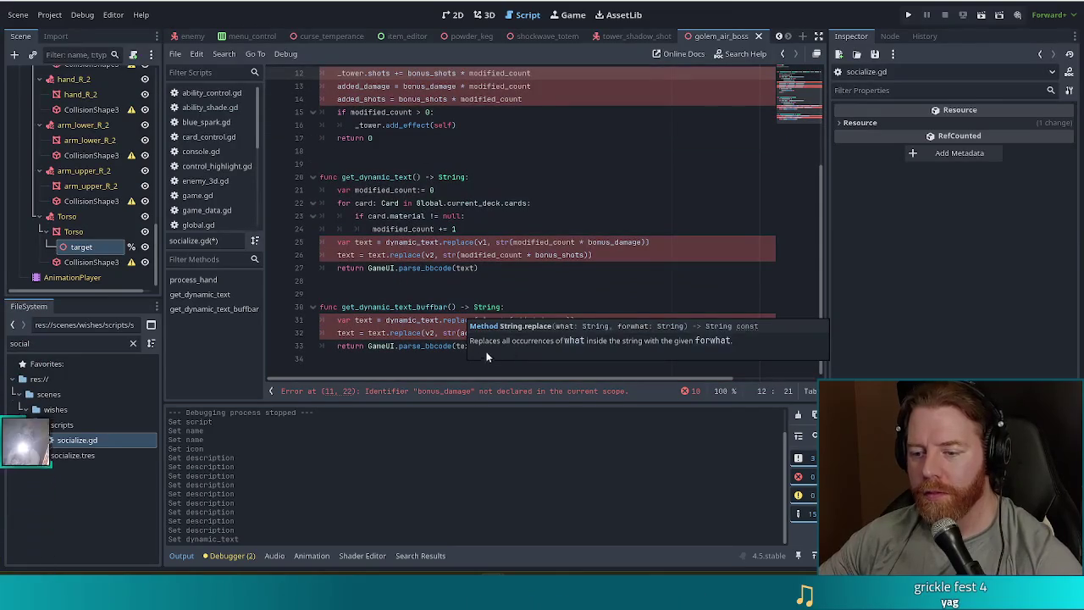
{"action": "left_click", "coordinate": [490, 280]}
{"action": "left_click", "coordinate": [490, 341]}
{"action": "left_click", "coordinate": [378, 156], "text": "shift"}
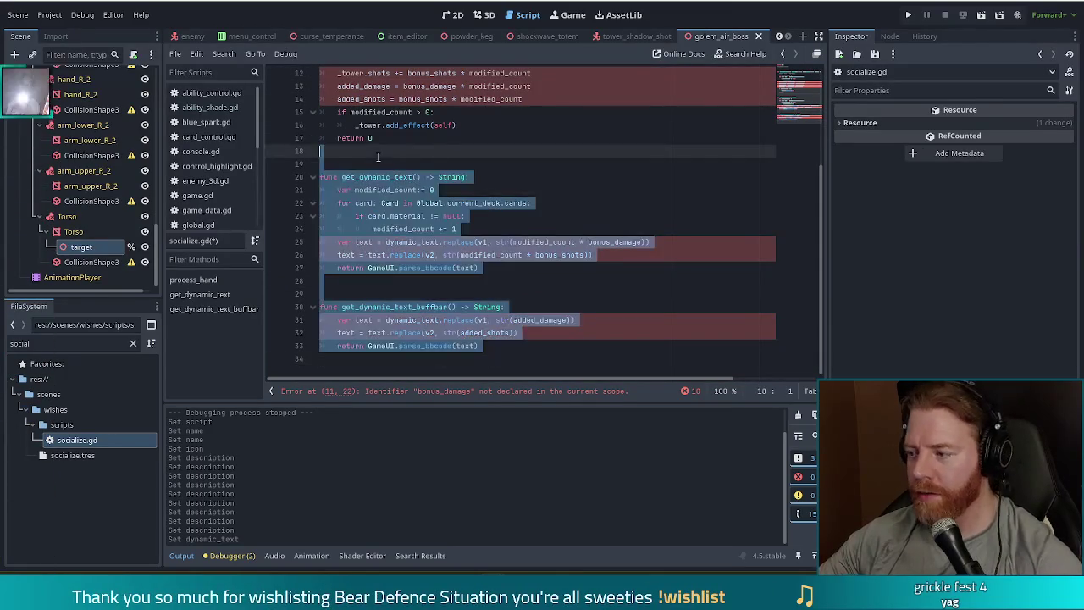
{"action": "key", "text": "BackSpace"}
{"action": "key", "text": "BackSpace"}
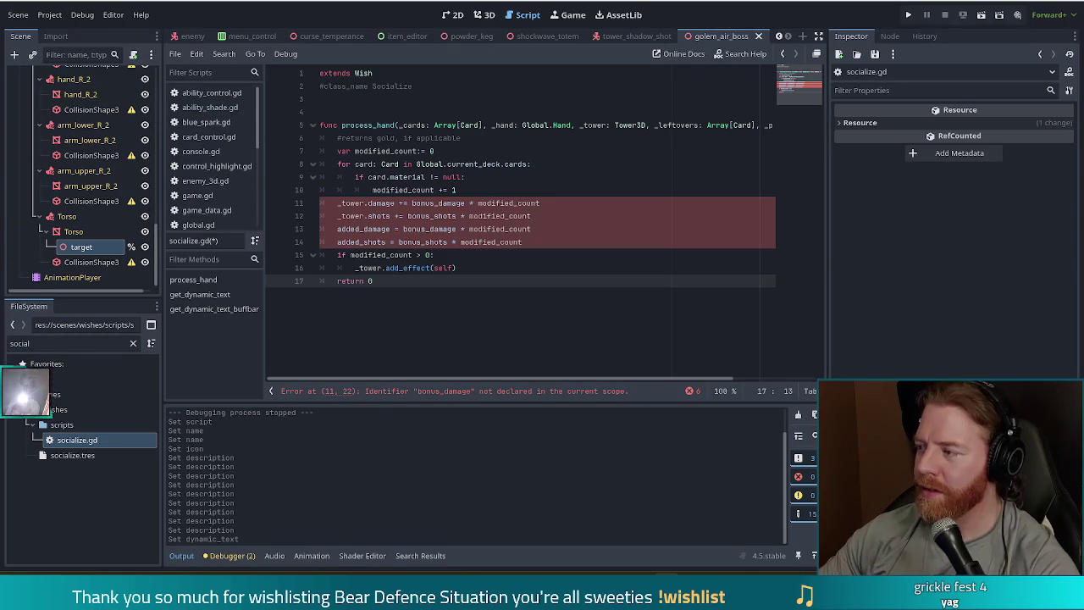
Strip the old process_hand body and the returns-gold comment text
{"action": "left_click", "coordinate": [543, 229]}
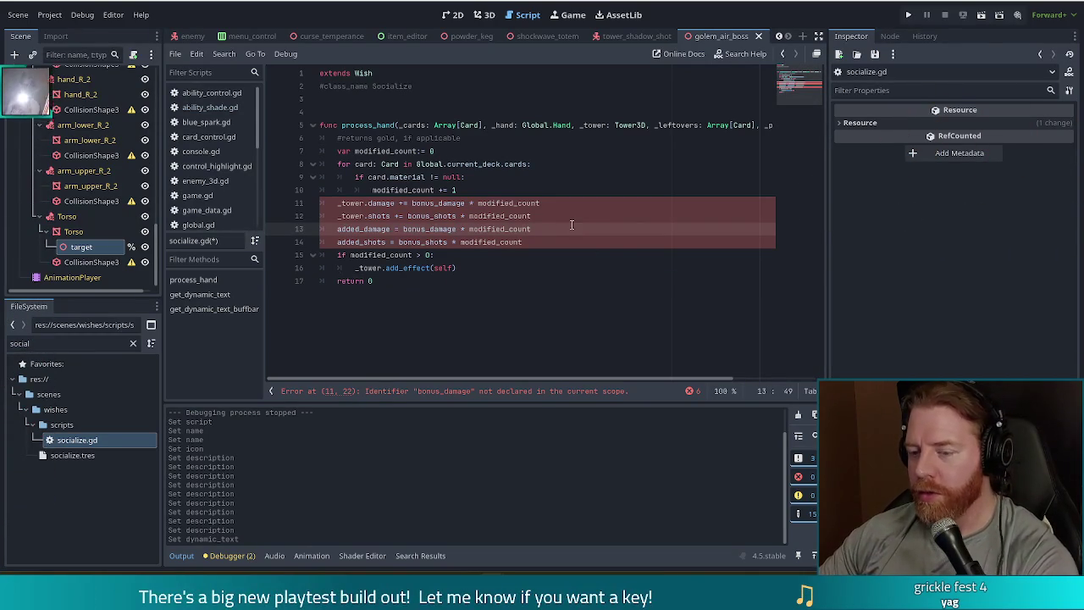
{"action": "mouse_move", "coordinate": [458, 269]}
{"action": "left_mouse_down"}
{"action": "mouse_move", "coordinate": [381, 255]}
{"action": "mouse_move", "coordinate": [336, 139]}
{"action": "mouse_move", "coordinate": [338, 152]}
{"action": "left_mouse_up"}
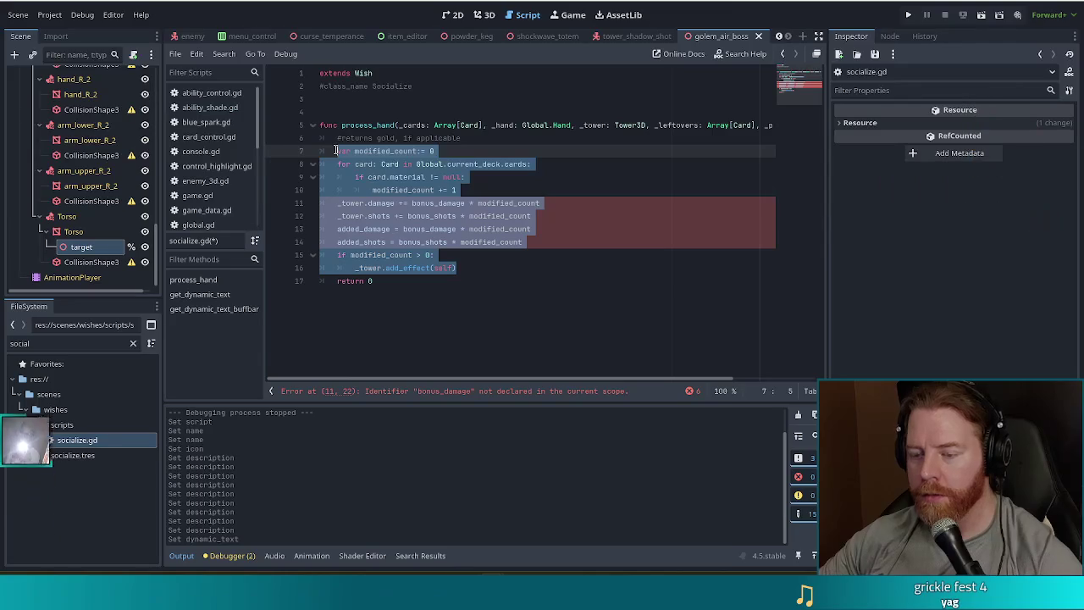
{"action": "key", "text": "BackSpace"}
{"action": "left_click_drag", "start_coordinate": [458, 139], "coordinate": [334, 138]}
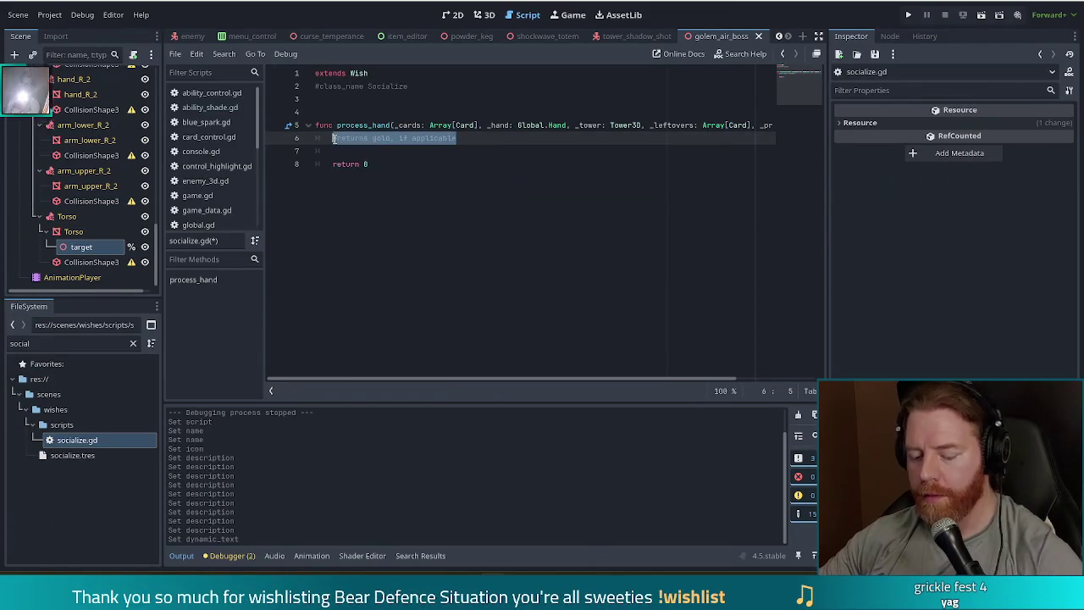
{"action": "key", "text": "BackSpace"}
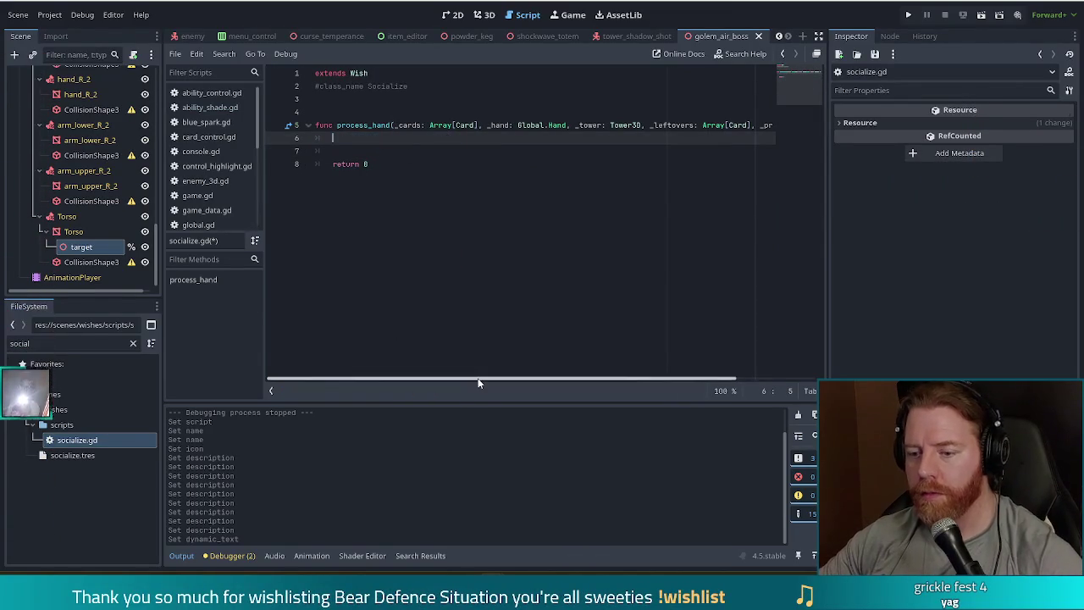
Write a '#honk' comment followed by a '#TODO find empty towers' line above return 0
{"action": "left_click", "coordinate": [400, 164]}
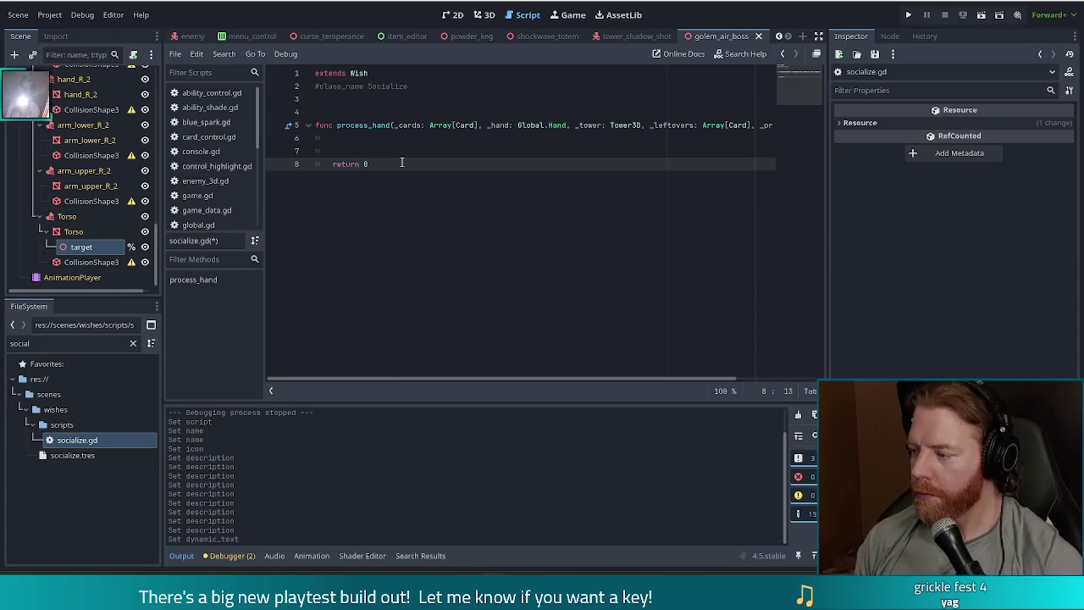
{"action": "key", "text": "Up"}
{"action": "key", "text": "Up"}
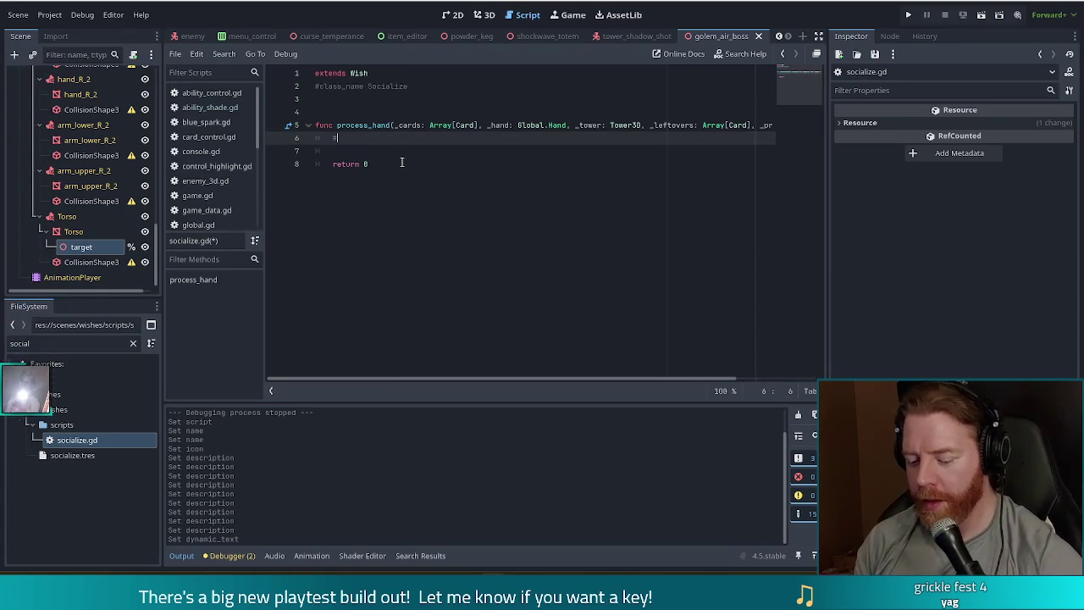
{"action": "type", "text": "hank"}
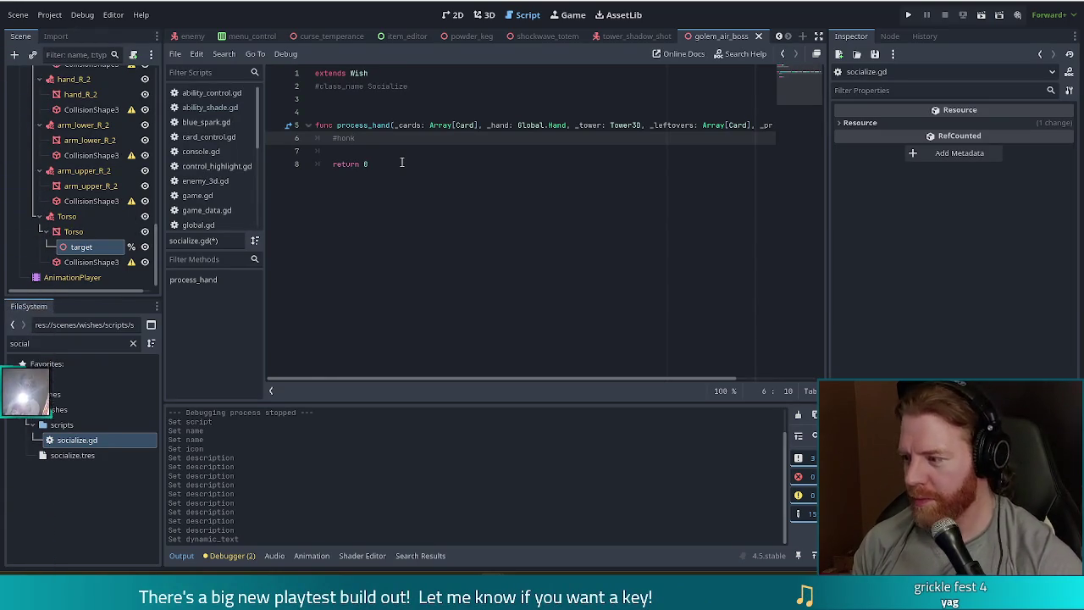
{"action": "key", "text": "Return"}
{"action": "type", "text": "#todo"}
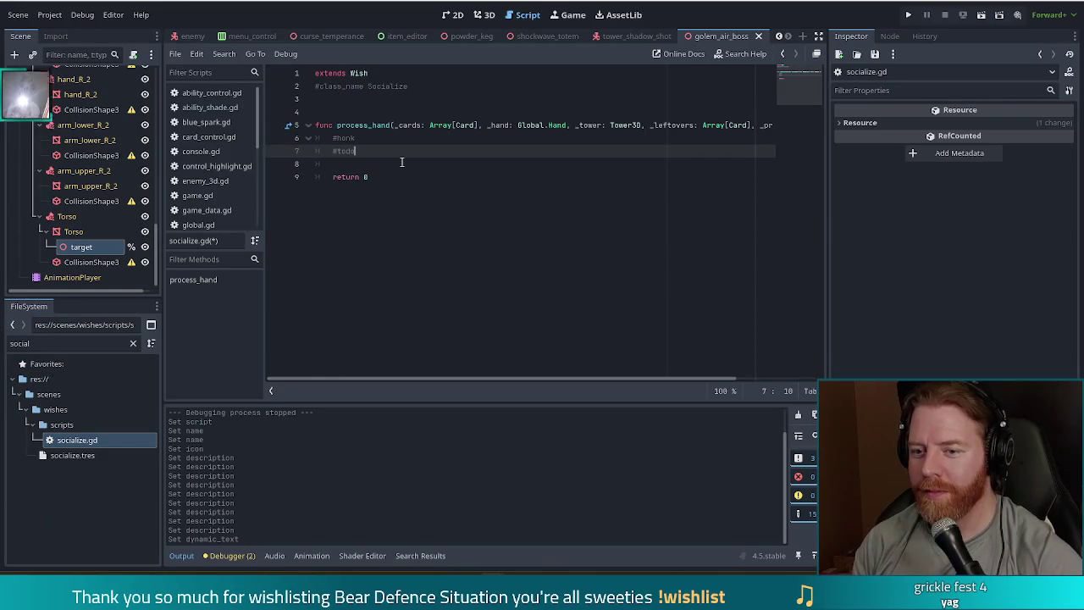
{"action": "key", "text": "BackSpace"}
{"action": "key", "text": "BackSpace"}
{"action": "key", "text": "BackSpace"}
{"action": "type", "text": "TODO"}
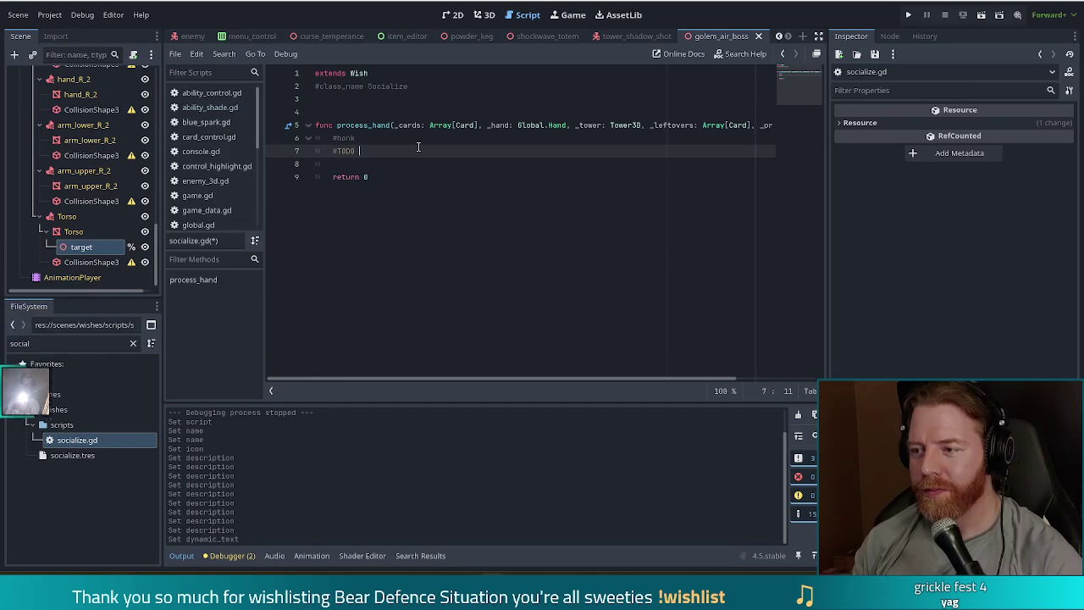
{"action": "type", "text": "find em"}
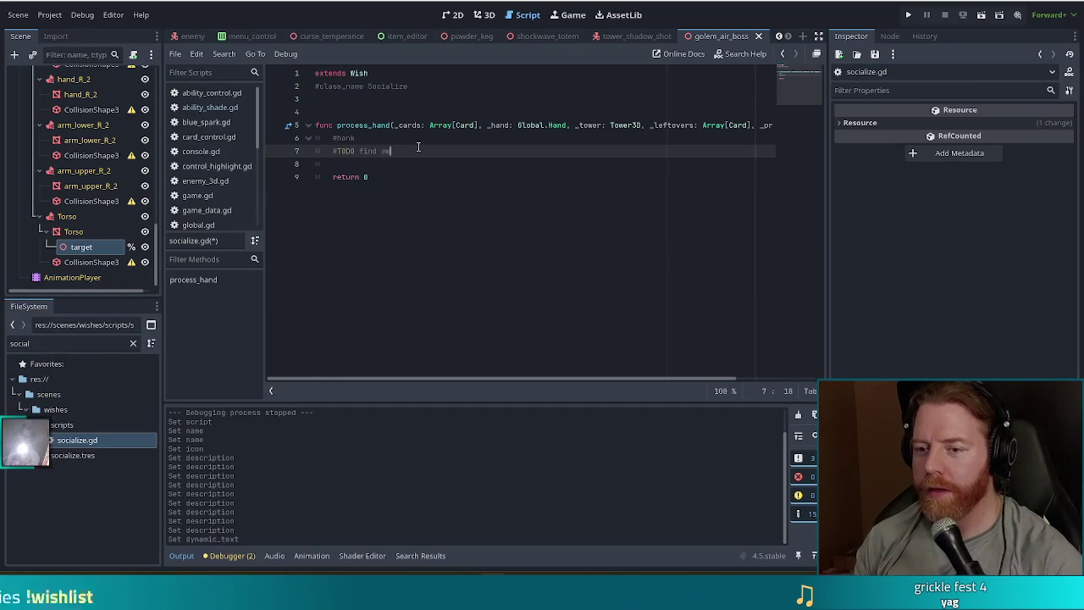
{"action": "type", "text": "pty towers"}
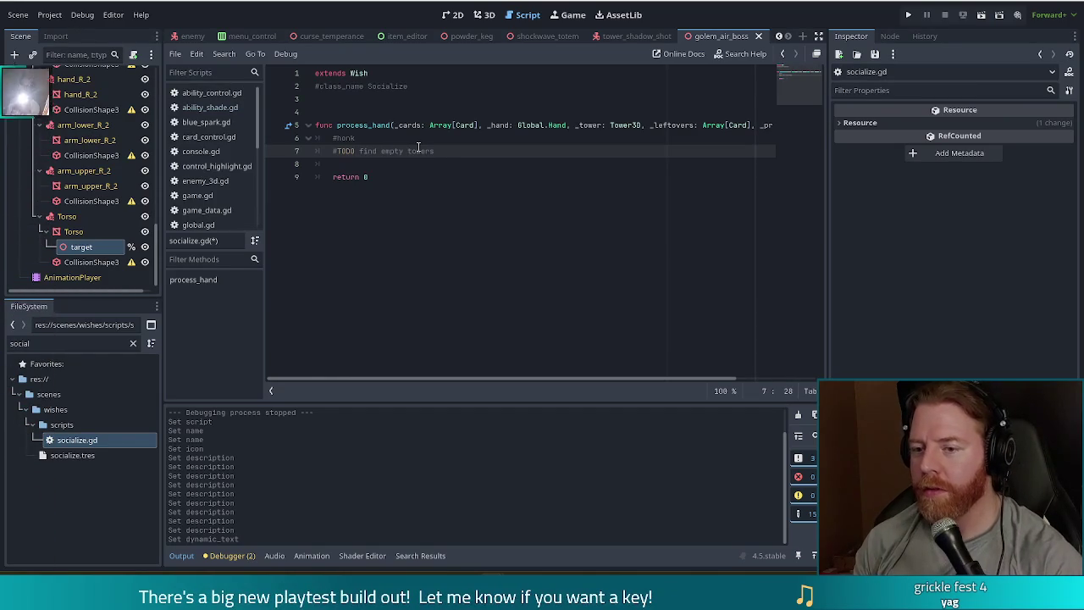
Add '#give them _tower.shots' and '#don't do that if preview' comments, then begin a for loop
{"action": "key", "text": "Return"}
{"action": "type", "text": "bl"}
{"action": "key", "text": "BackSpace"}
{"action": "key", "text": "BackSpace"}
{"action": "type", "text": "#s"}
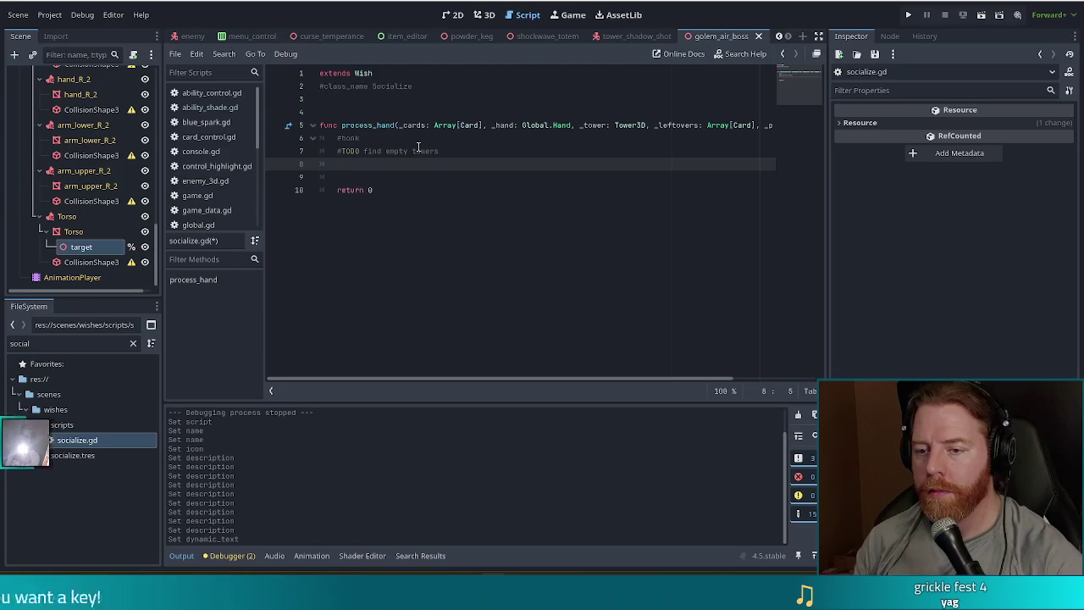
{"action": "type", "text": "ive them shots"}
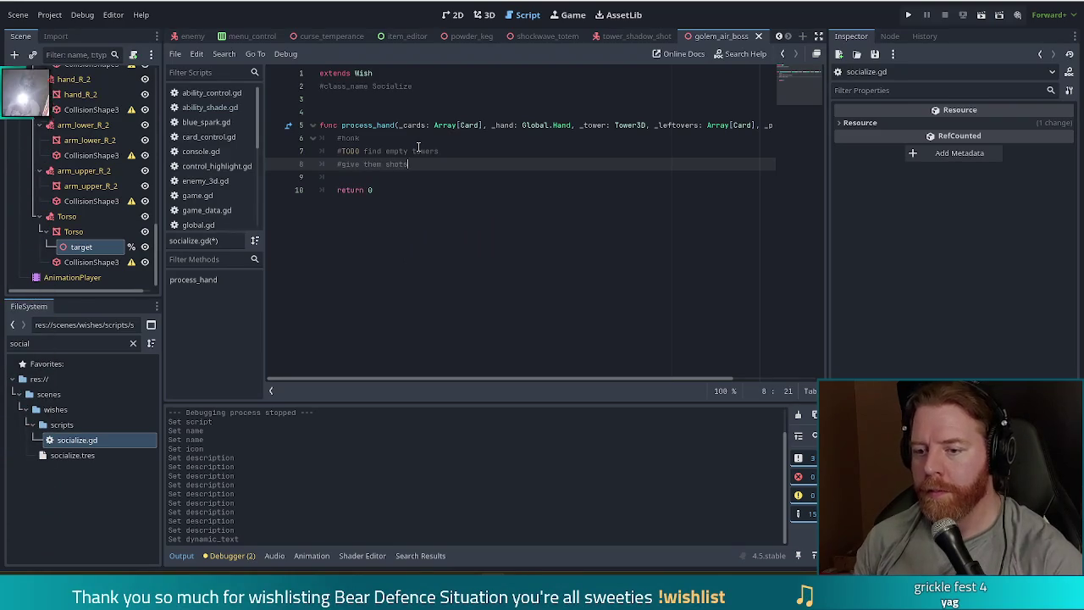
{"action": "key", "text": "BackSpace"}
{"action": "key", "text": "BackSpace"}
{"action": "type", "text": "_tower.shots"}
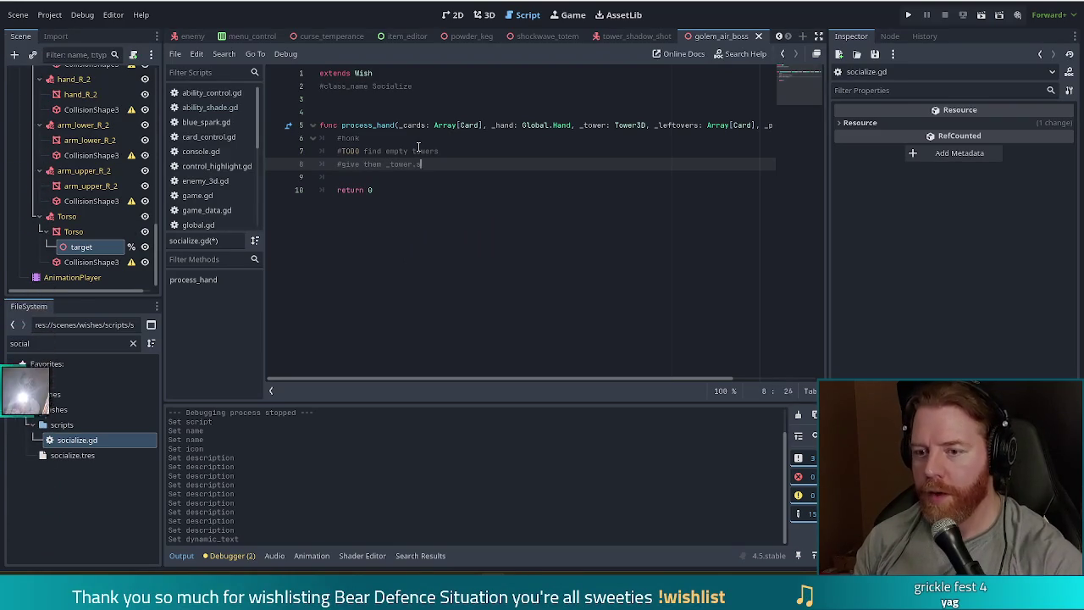
{"action": "key", "text": "Return"}
{"action": "type", "text": "#don't do that "}
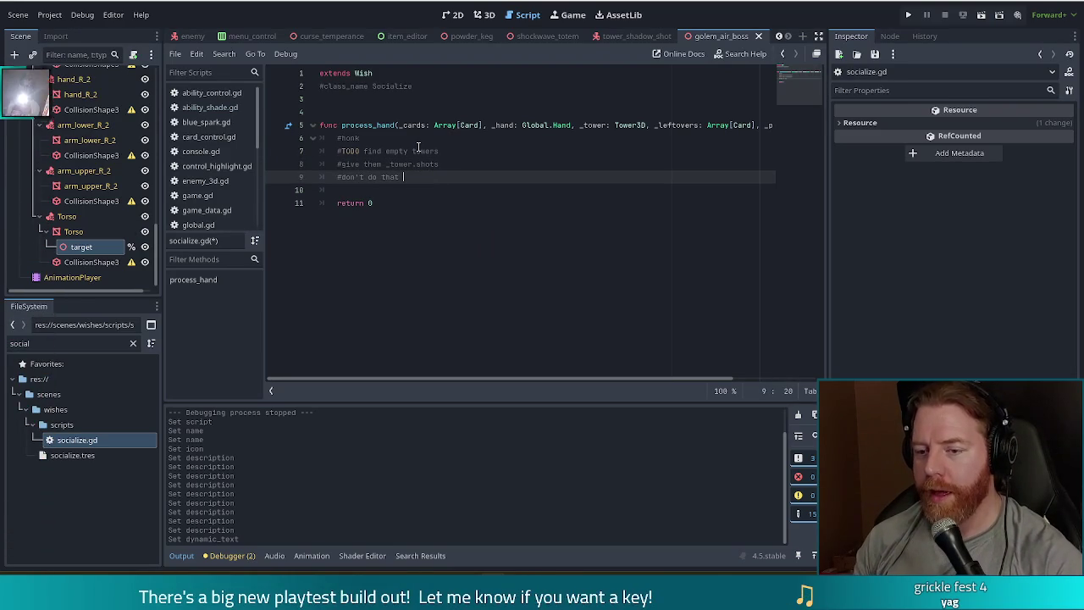
{"action": "type", "text": "if preview"}
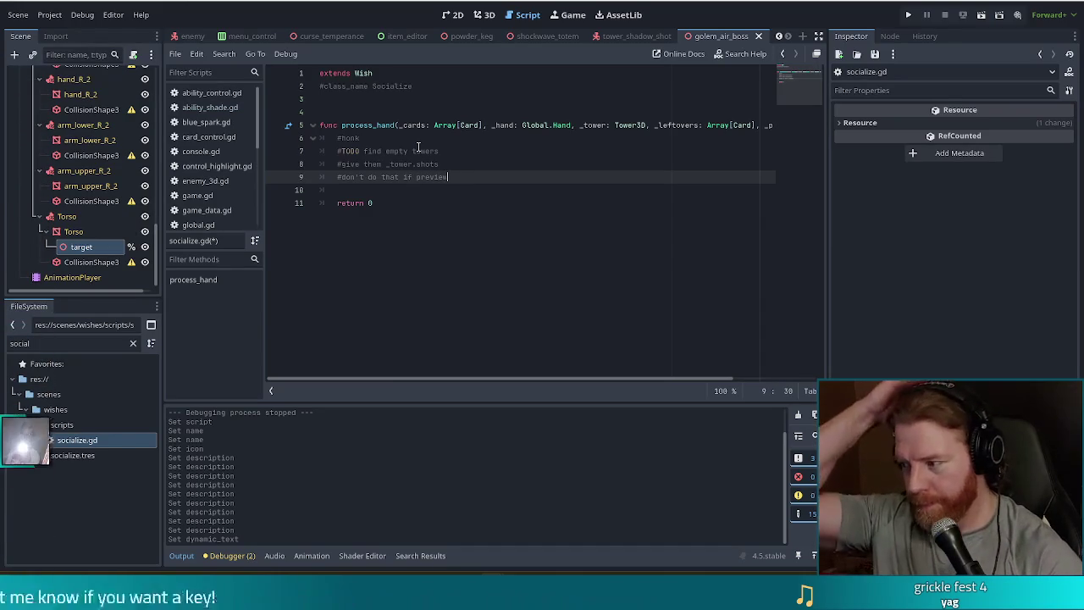
{"action": "key", "text": "Down"}
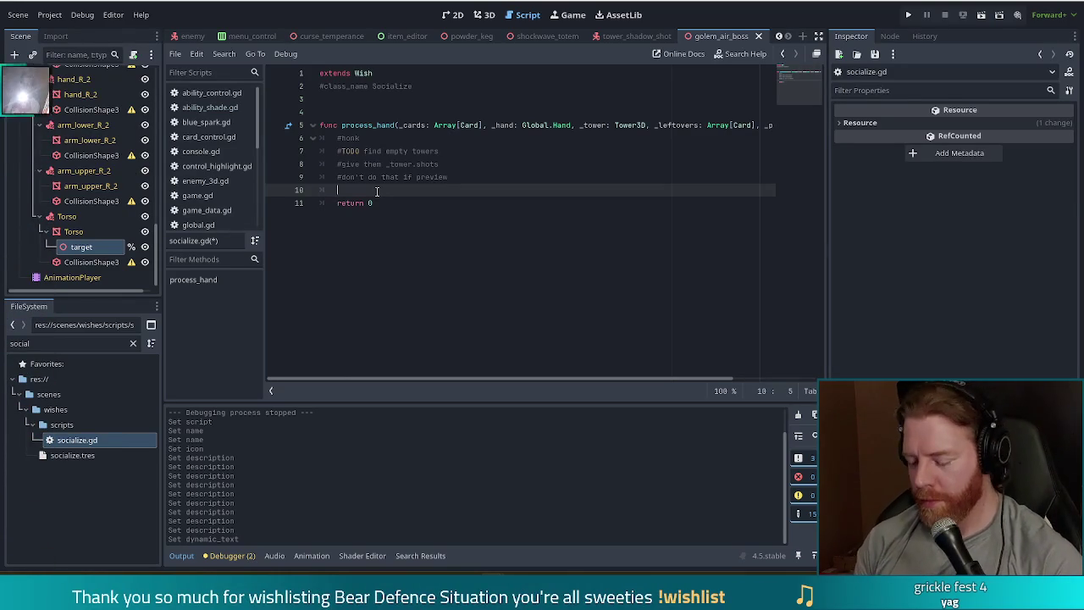
{"action": "type", "text": "for"}
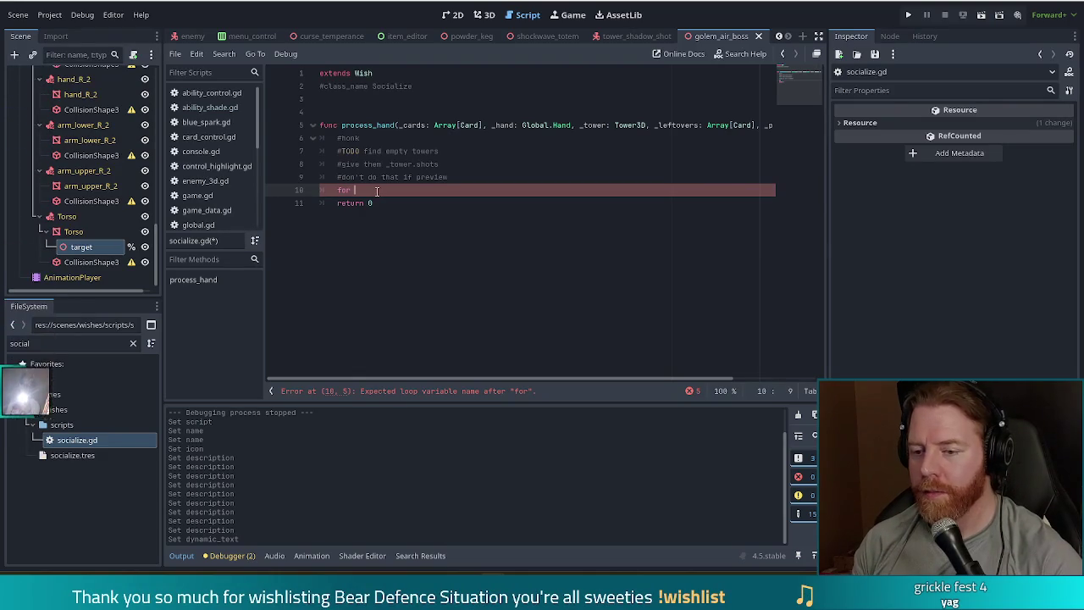
Write the loop 'for o in Global.game.board.object_blocks.values():' and start its body
{"action": "type", "text": "o in "}
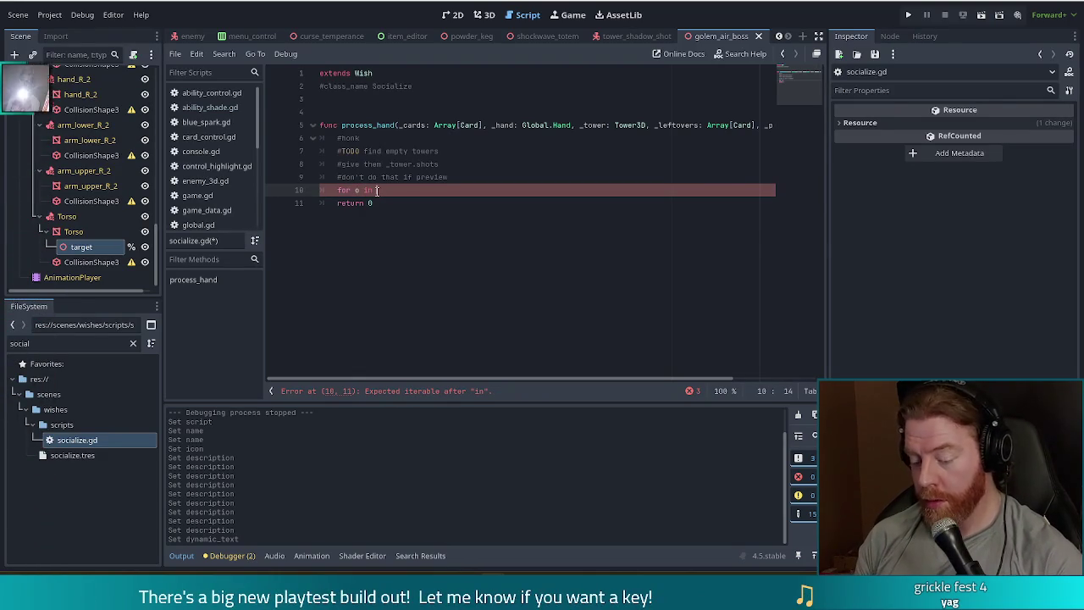
{"action": "type", "text": "Global"}
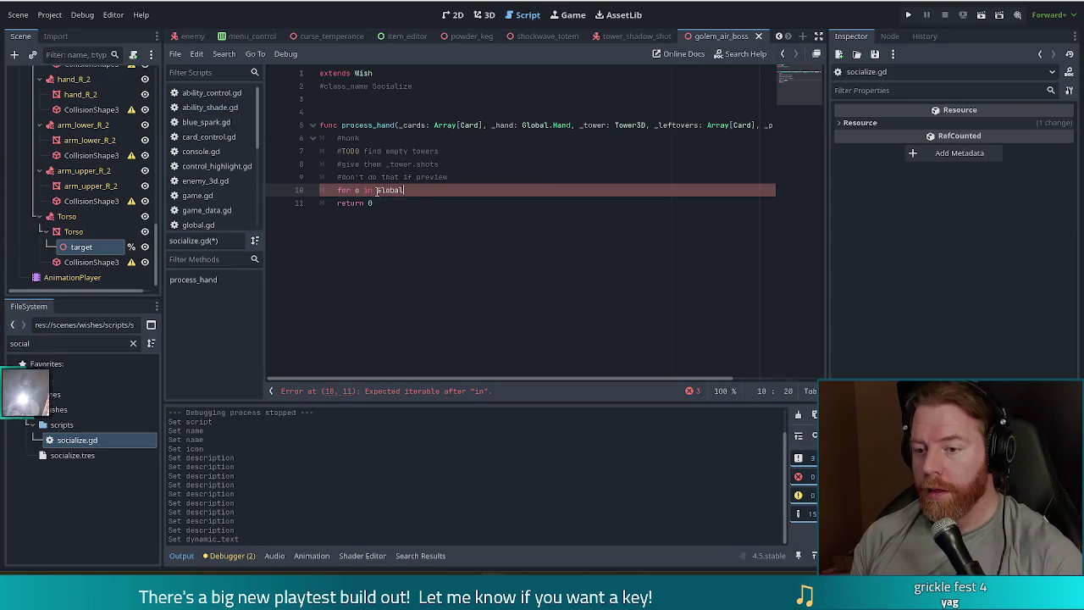
{"action": "type", "text": ".game.board."}
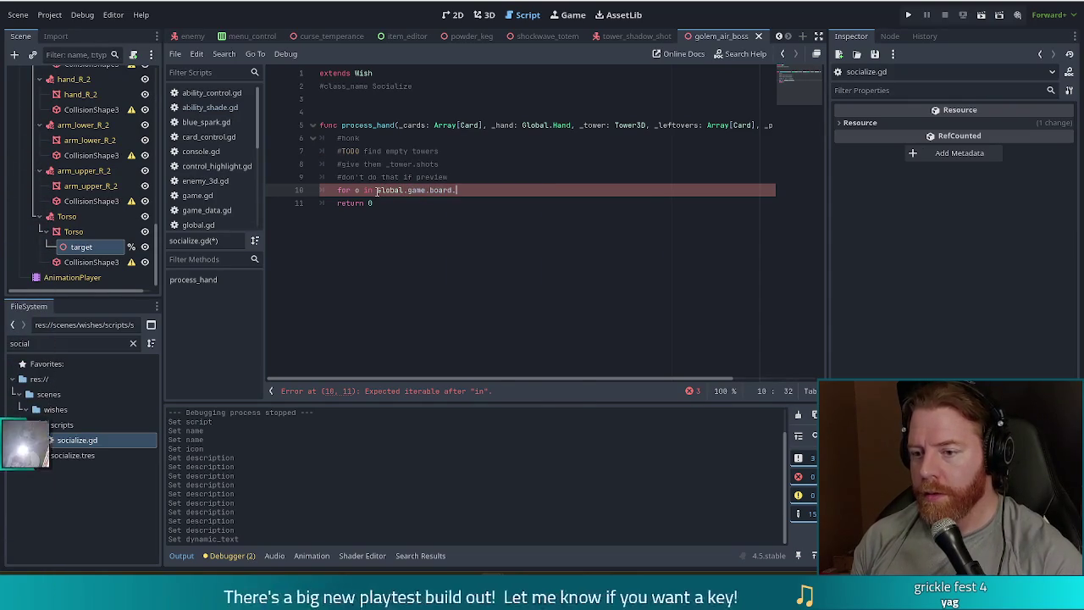
{"action": "type", "text": "o"}
{"action": "key", "text": "Return"}
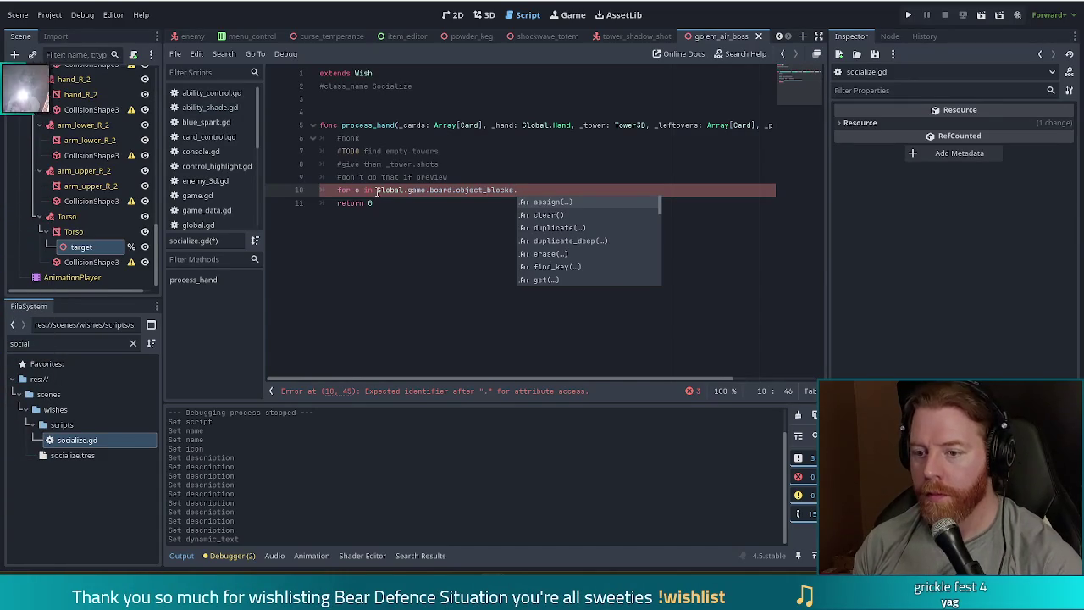
{"action": "type", "text": "get"}
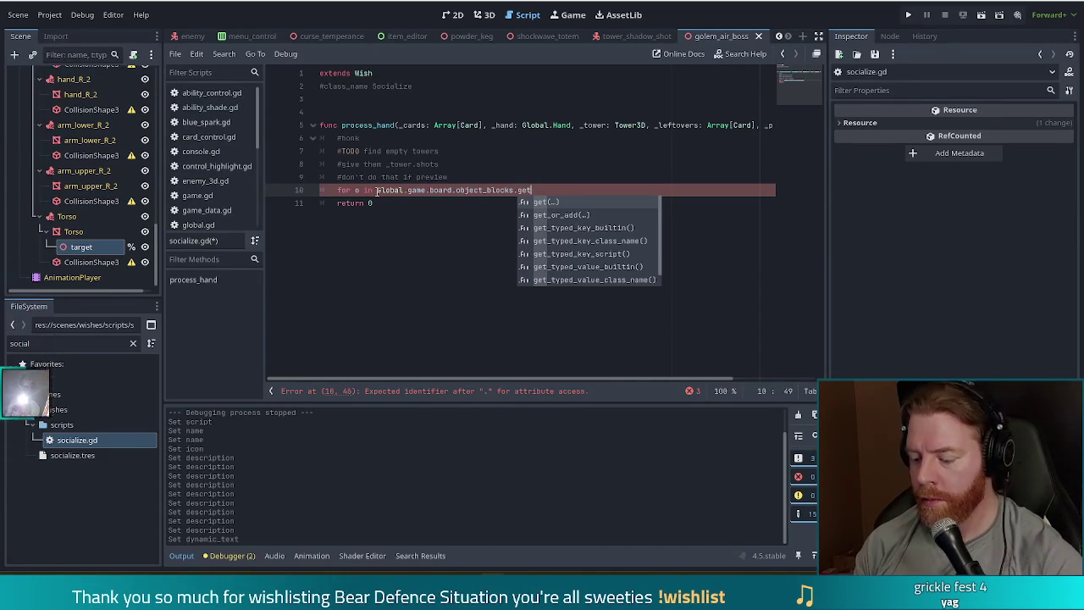
{"action": "type", "text": "_valu"}
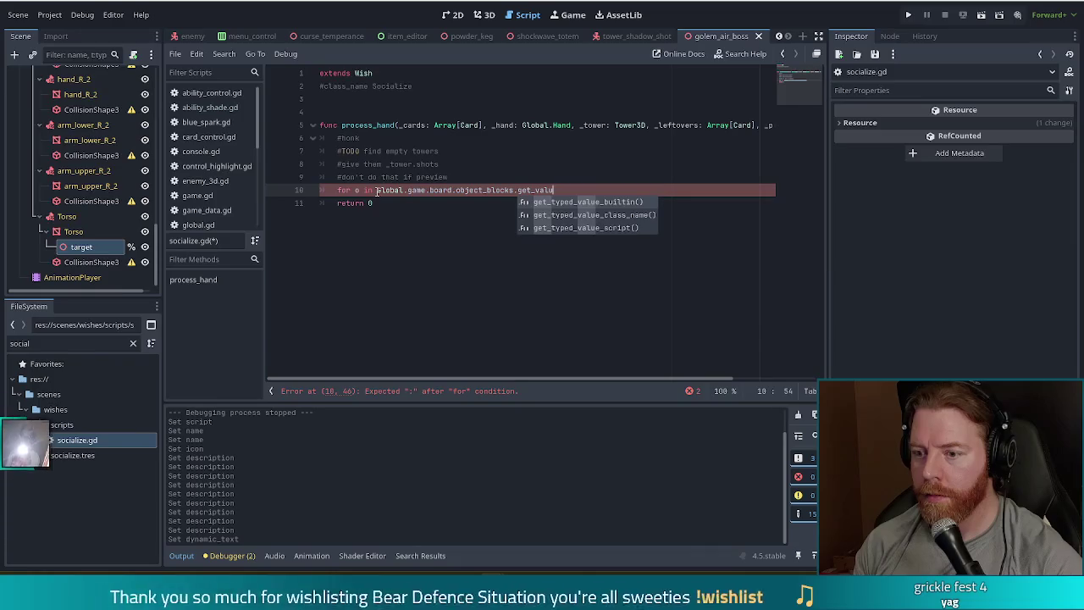
{"action": "key", "text": "BackSpace"}
{"action": "key", "text": "BackSpace"}
{"action": "key", "text": "BackSpace"}
{"action": "type", "text": "val"}
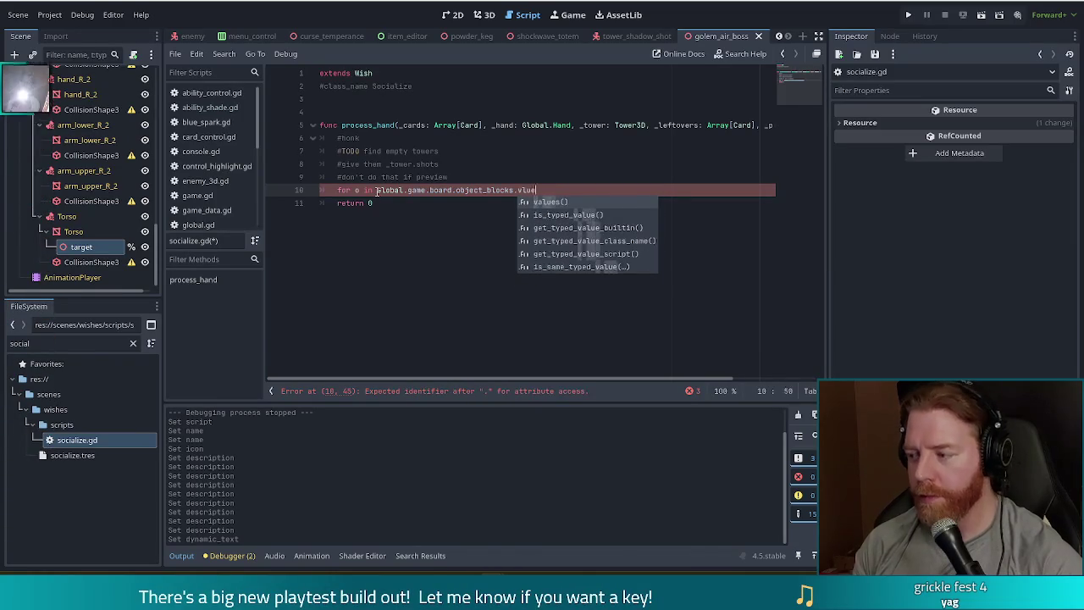
{"action": "key", "text": "Return"}
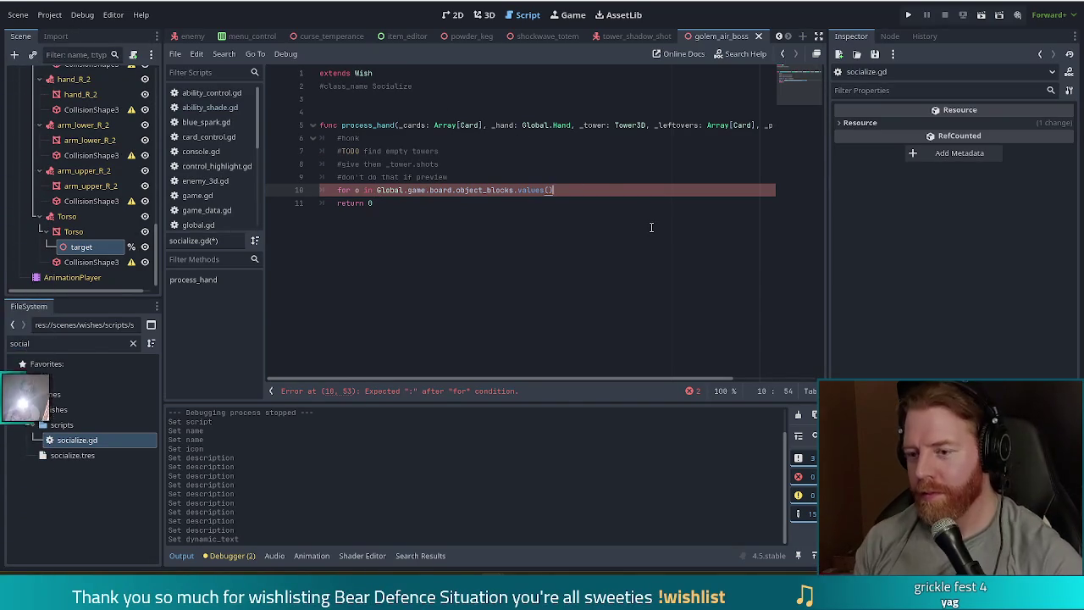
{"action": "type", "text": ":"}
{"action": "key", "text": "Return"}
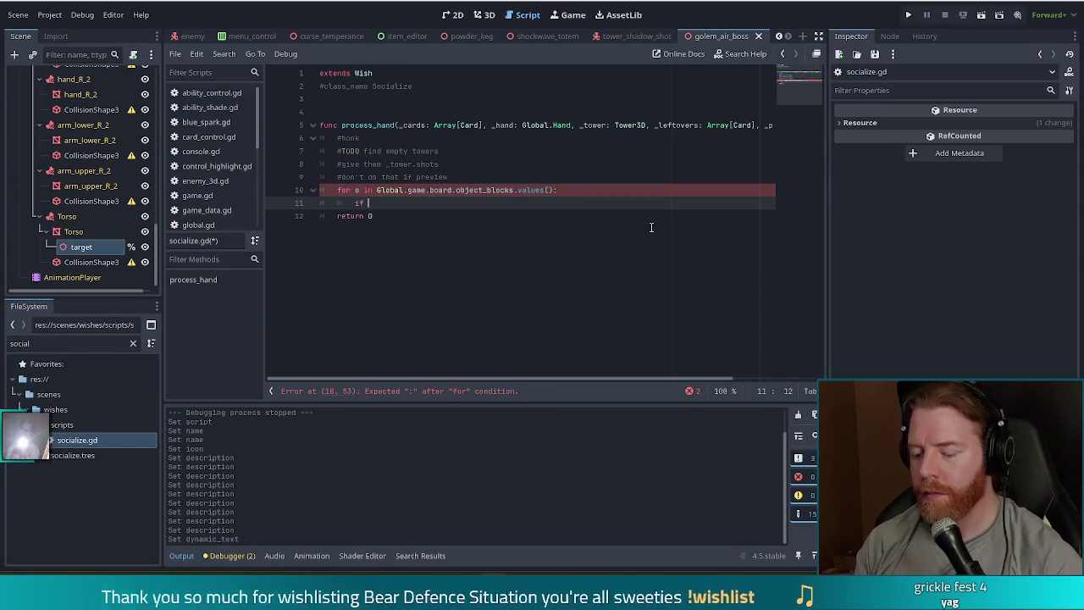
Add 'if o is Tower3D and o.shots <= 0:' setting o.shots = _tower.shots
{"action": "type", "text": "o is"}
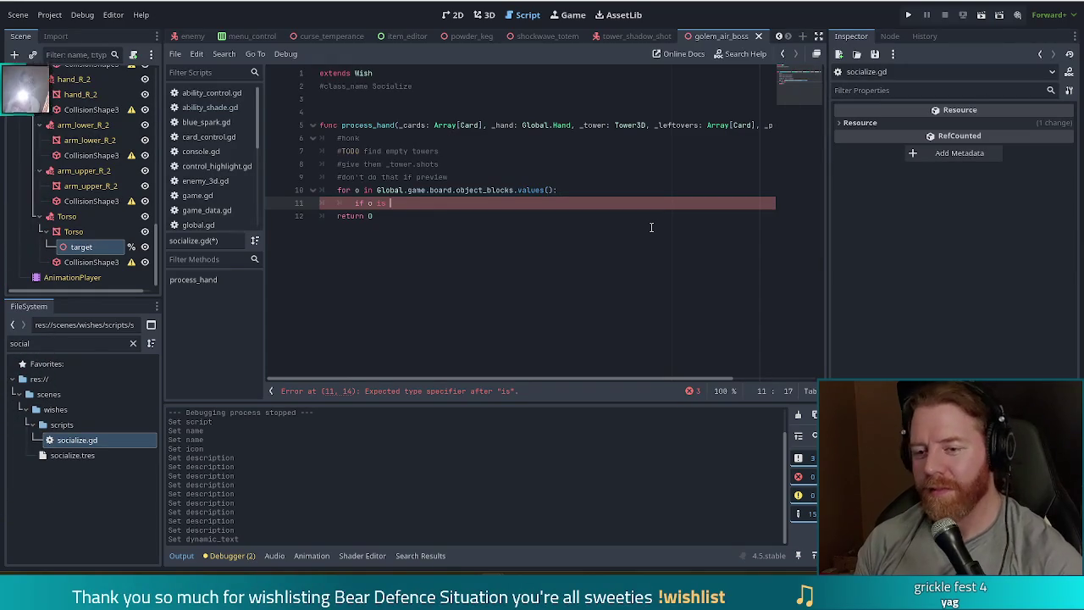
{"action": "type", "text": "Tower"}
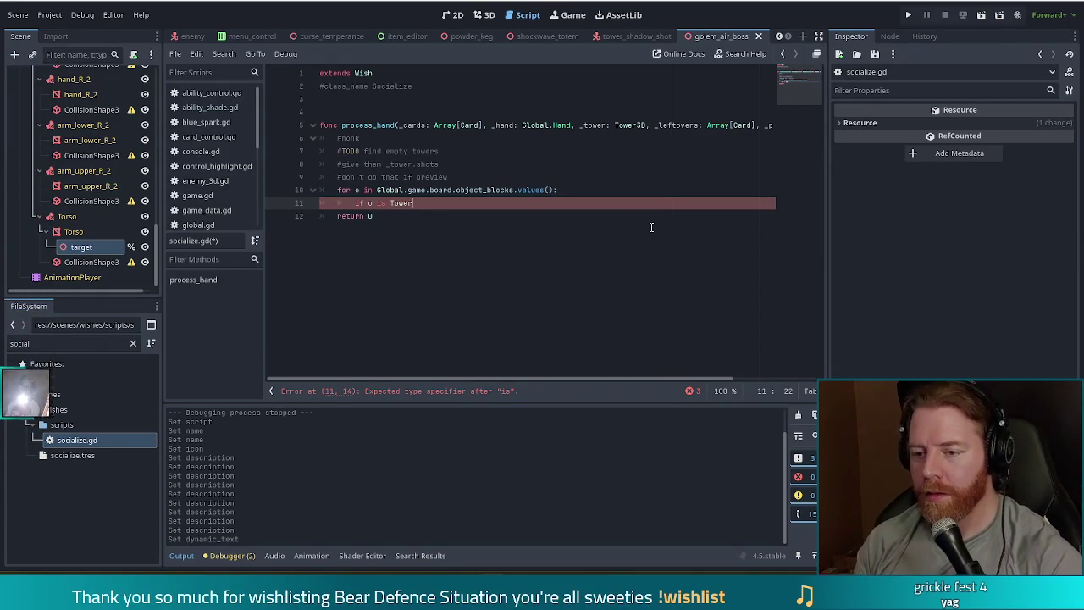
{"action": "type", "text": "3D"}
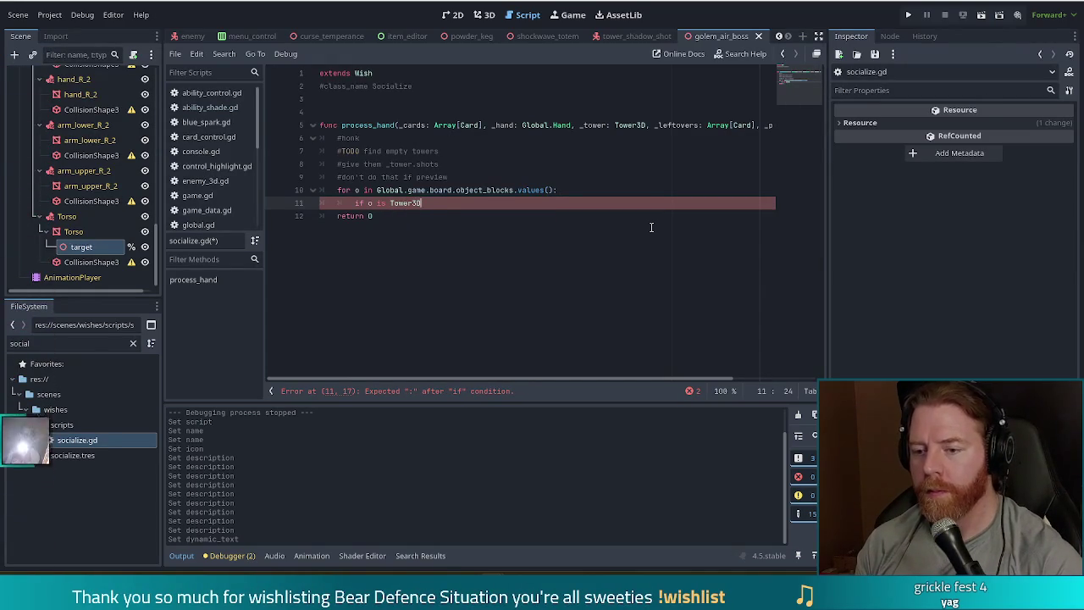
{"action": "type", "text": " and o.shots"}
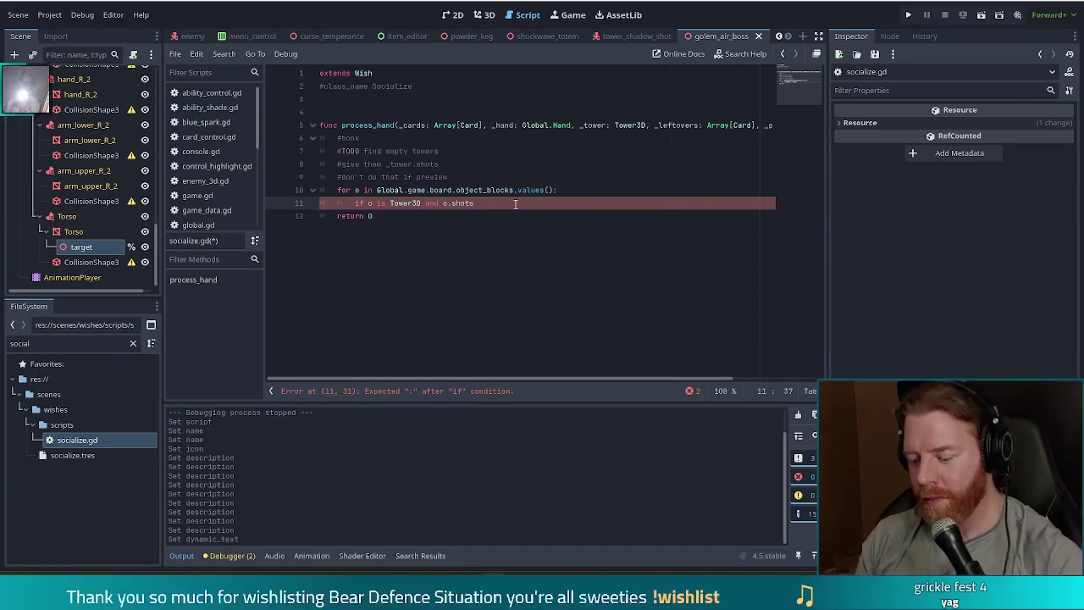
{"action": "type", "text": " <= 0:"}
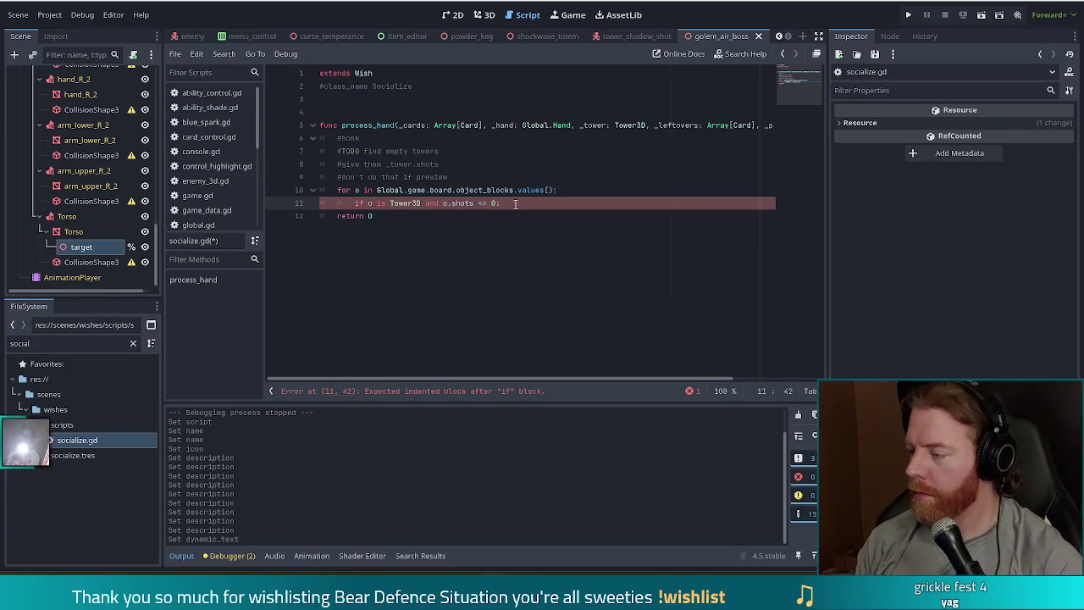
{"action": "key", "text": "Return"}
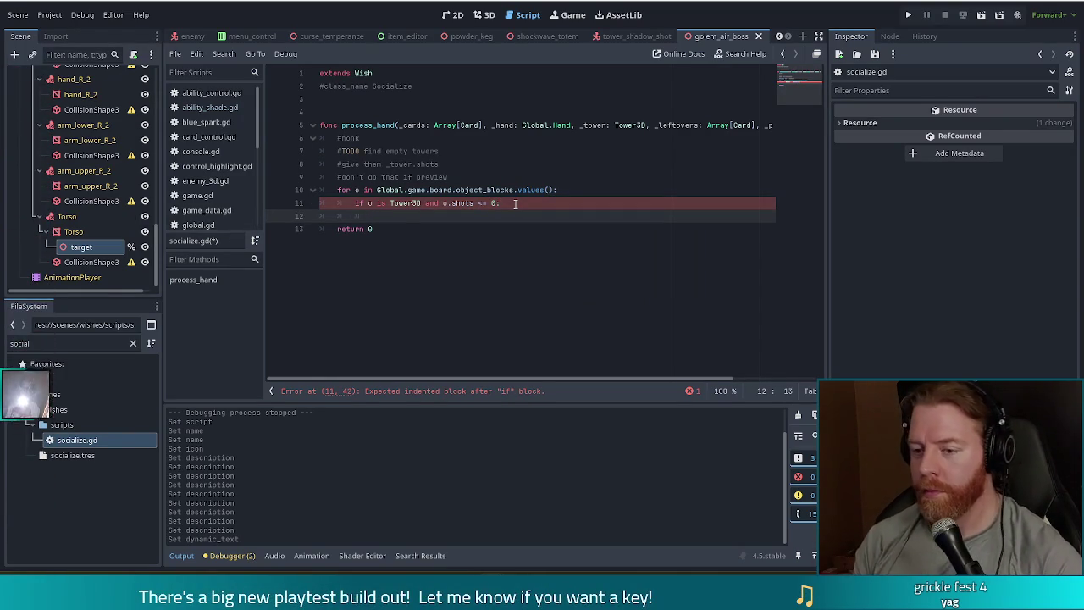
{"action": "type", "text": "o.shots = _tower.shots"}
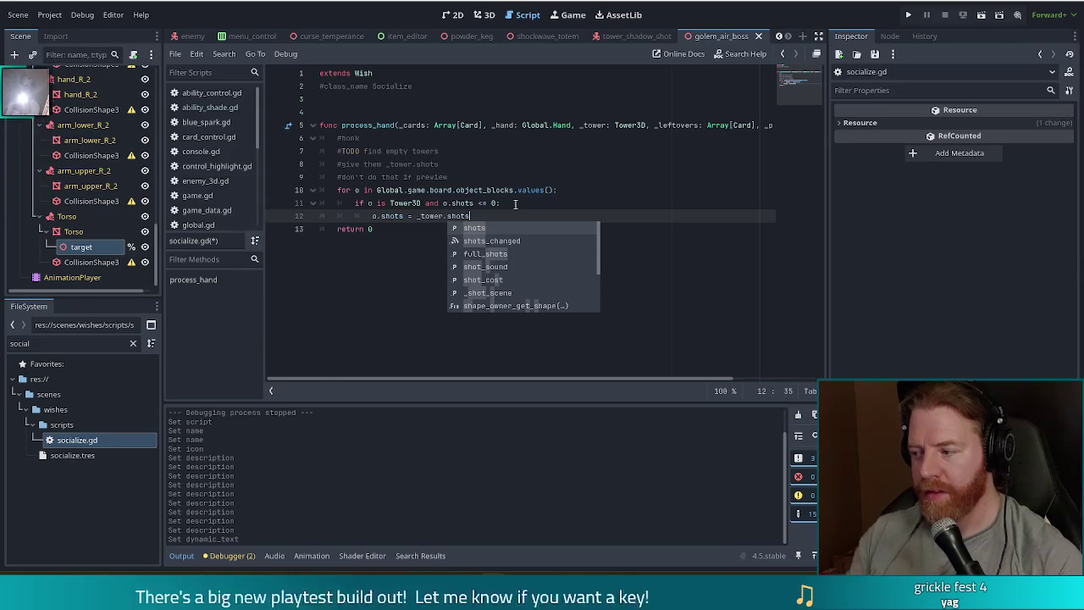
Save socialize.gd and run the project with F5
{"action": "key", "text": "Escape"}
{"action": "left_click", "coordinate": [392, 232]}
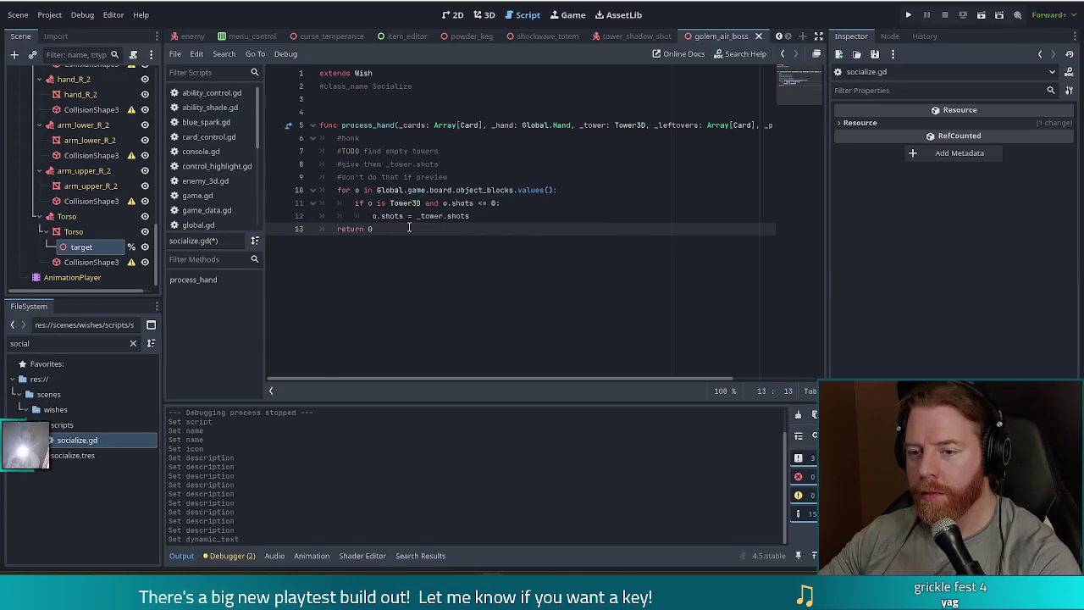
{"action": "left_click", "coordinate": [501, 203]}
{"action": "key", "text": "ctrl+s"}
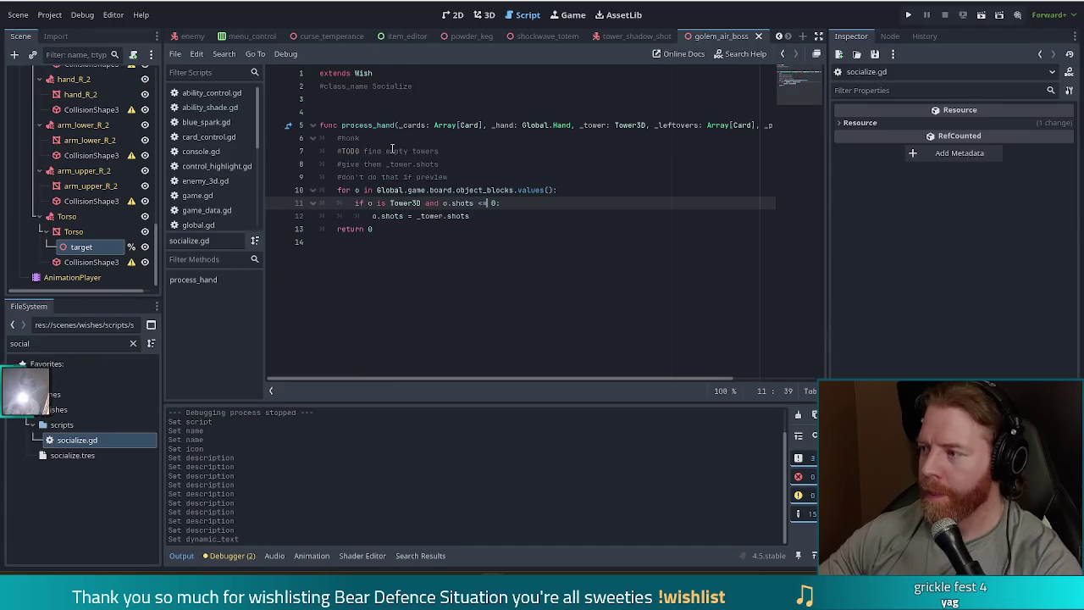
{"action": "key", "text": "F5"}
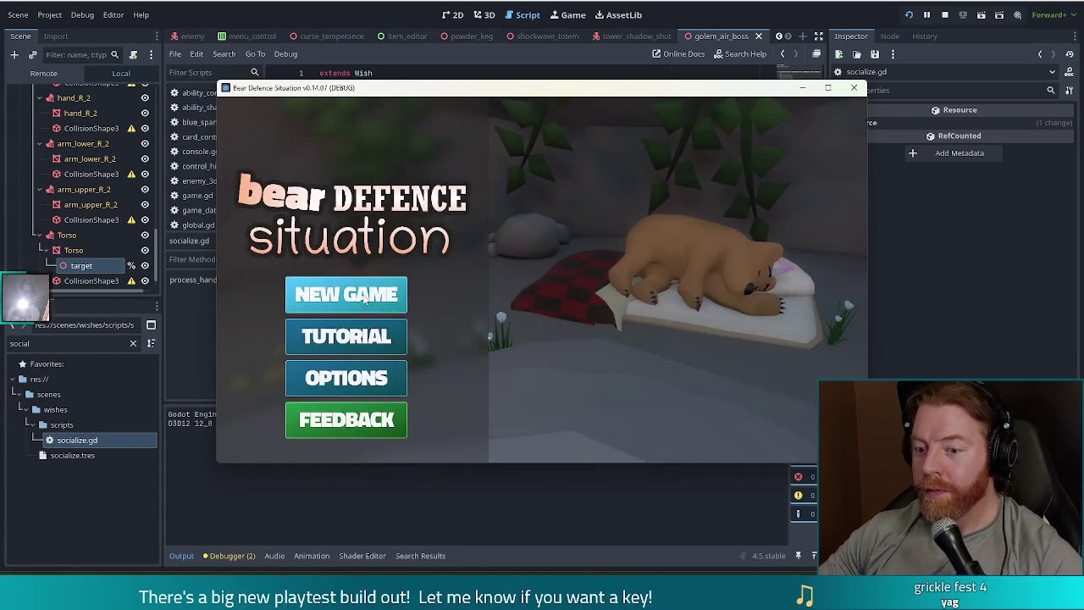
Start a new game and add the Socialize wish with the console command 'add_wish socialize'
{"action": "left_click", "coordinate": [346, 294]}
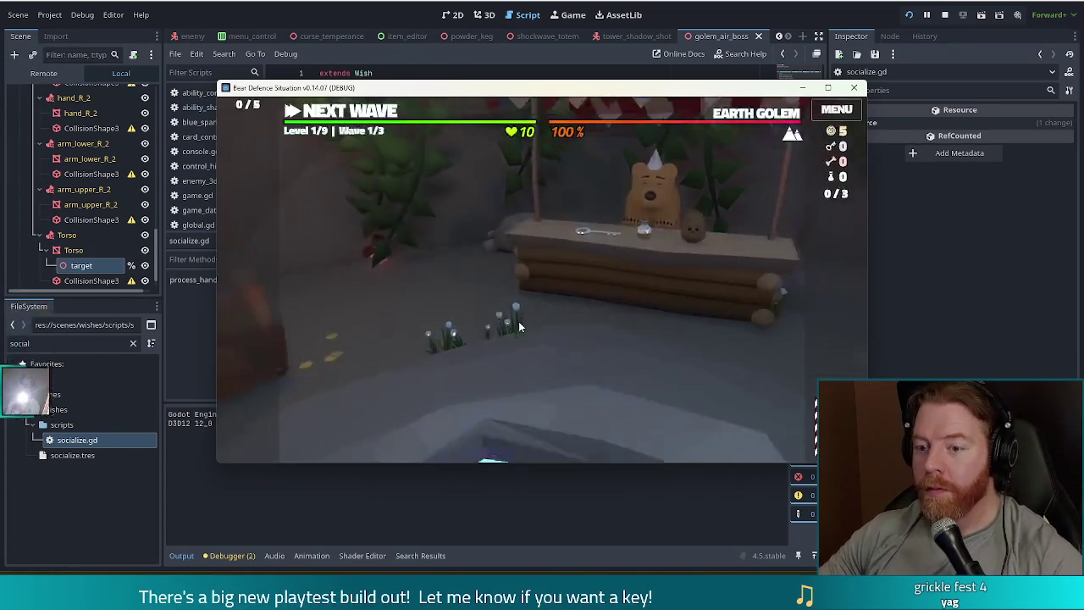
{"action": "key", "text": "grave"}
{"action": "type", "text": "add_wish sc"}
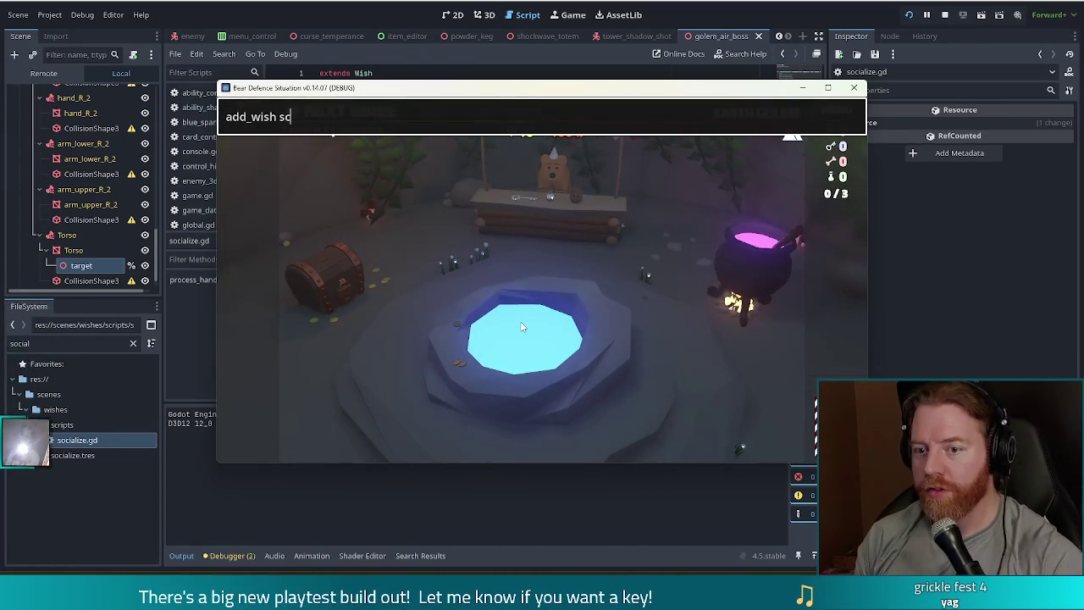
{"action": "key", "text": "BackSpace"}
{"action": "type", "text": "ocial"}
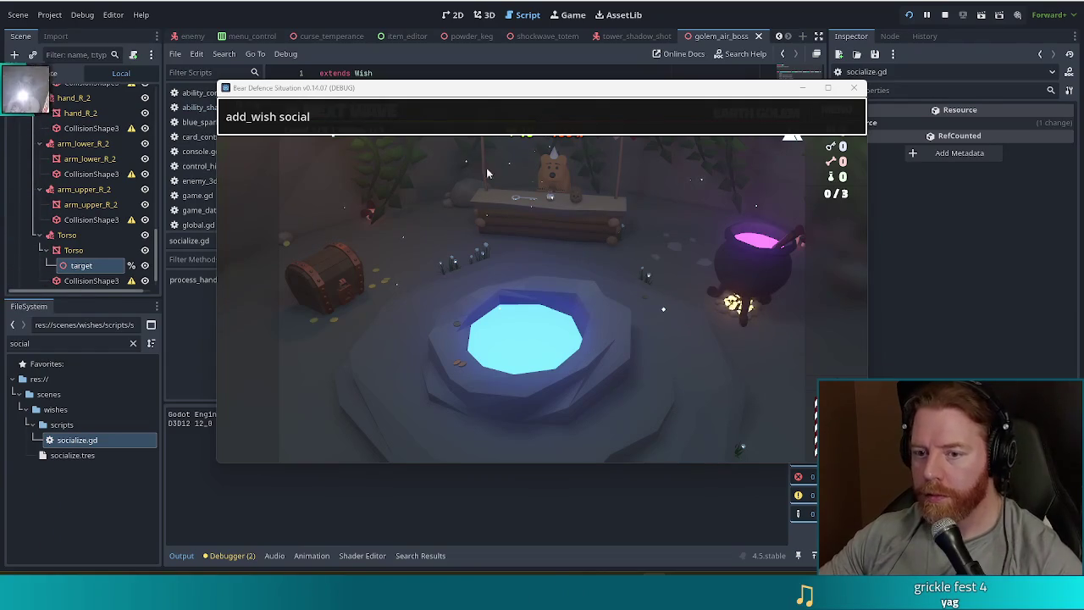
{"action": "type", "text": "ize"}
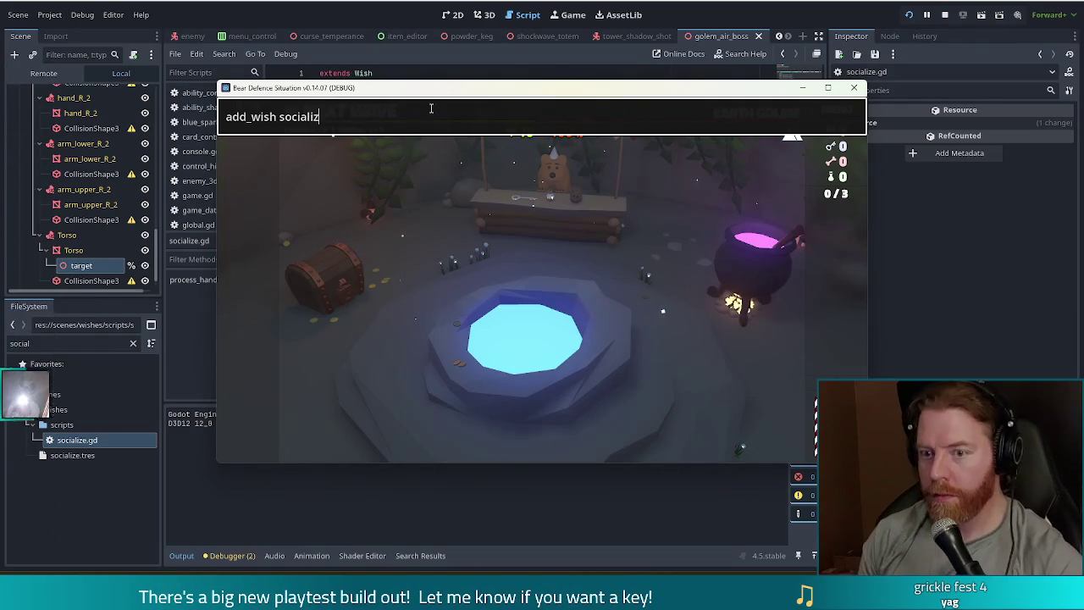
{"action": "key", "text": "Return"}
{"action": "mouse_move", "coordinate": [252, 278]}
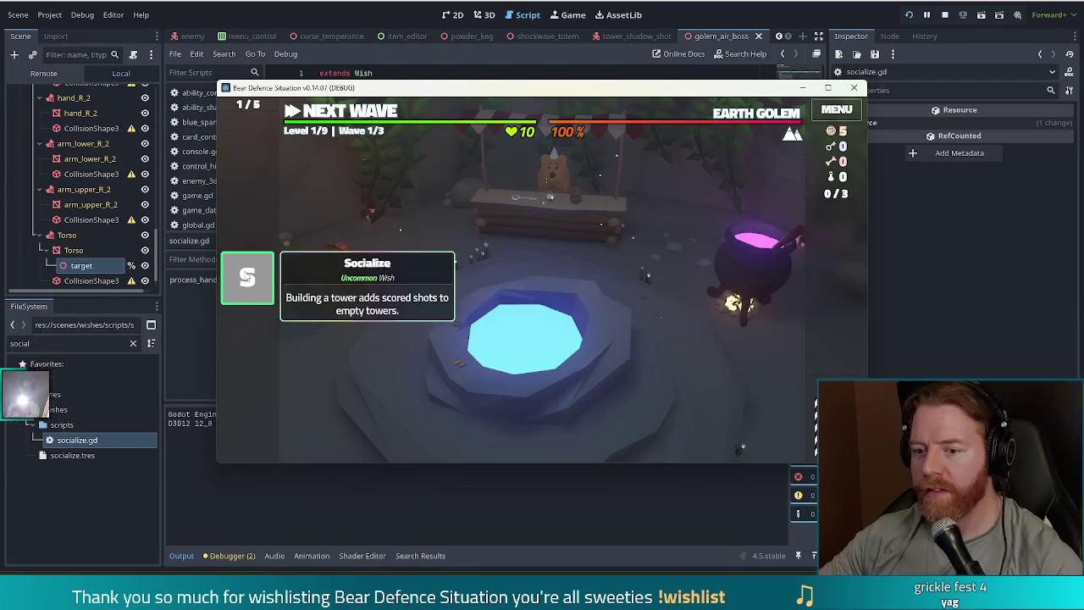
Build a Ballista Tower from the Jack of Wind inside the path loop, then start wave 1
{"action": "left_click", "coordinate": [375, 114]}
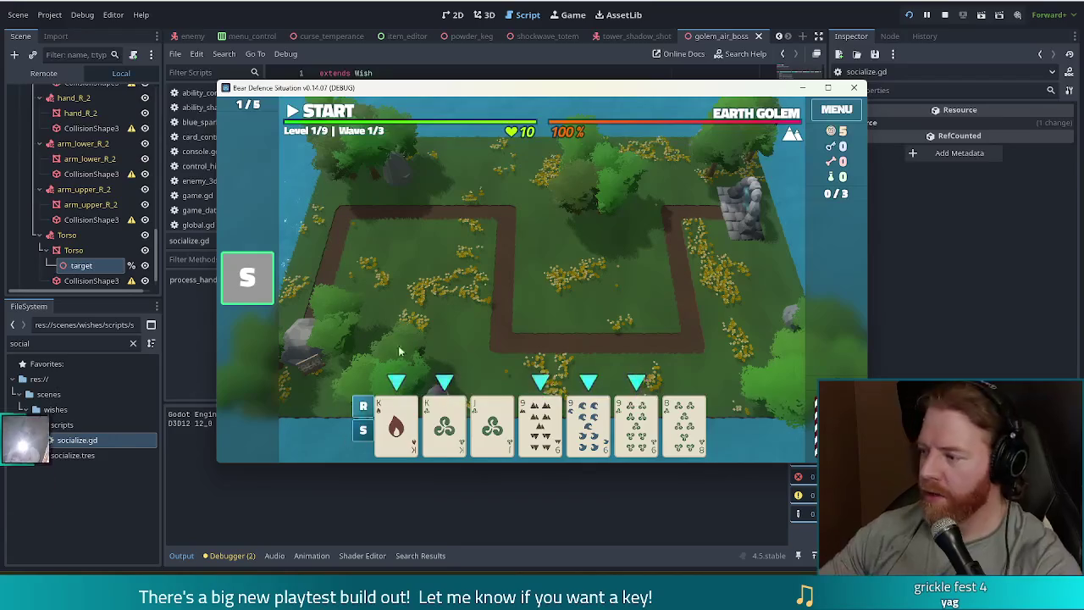
{"action": "left_click", "coordinate": [492, 424]}
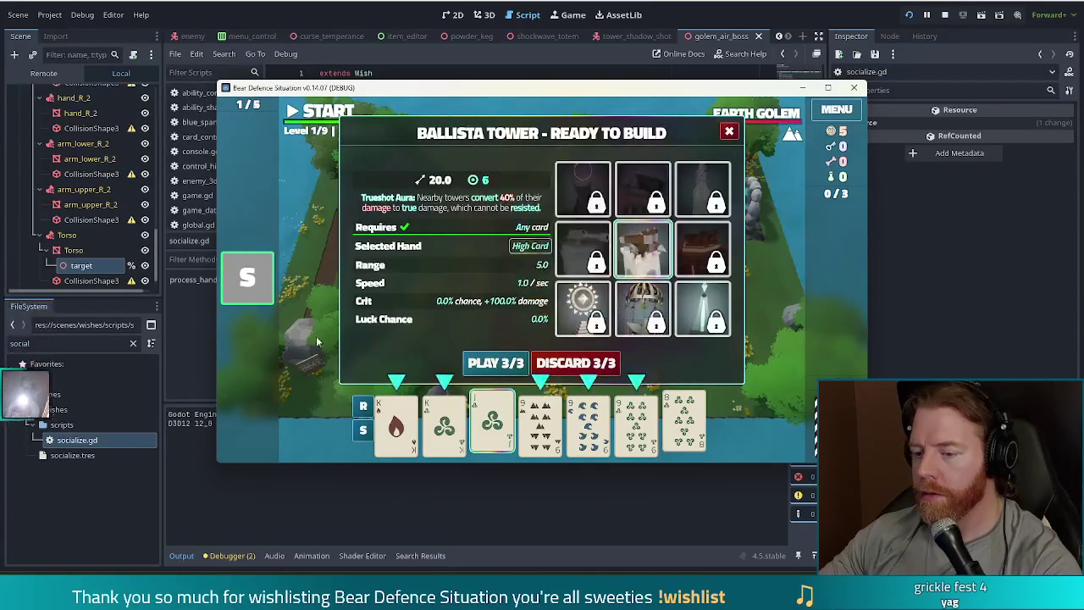
{"action": "left_click", "coordinate": [496, 364]}
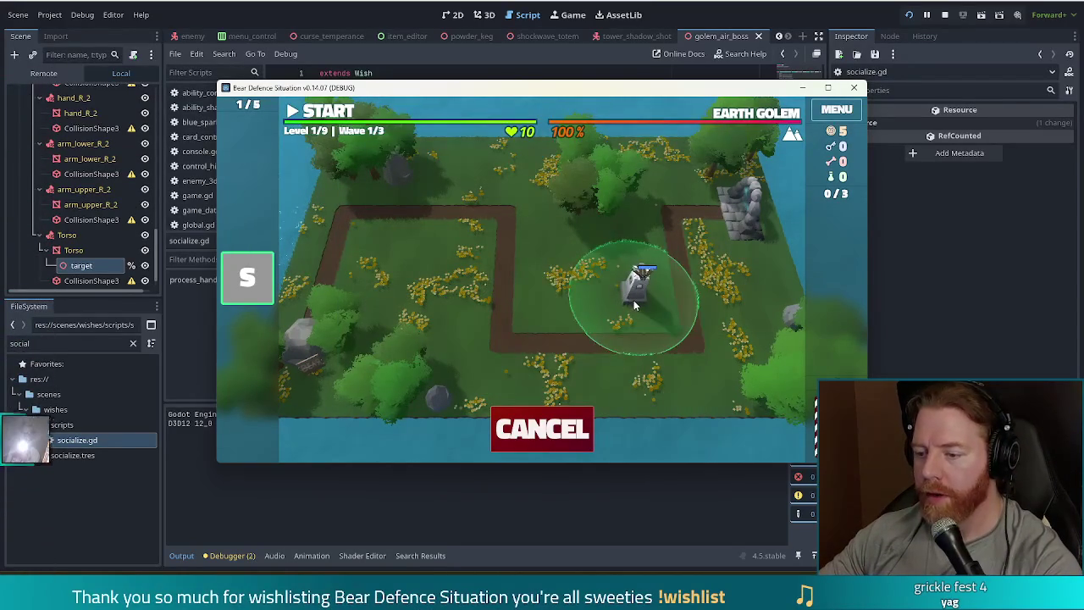
{"action": "left_click", "coordinate": [634, 299]}
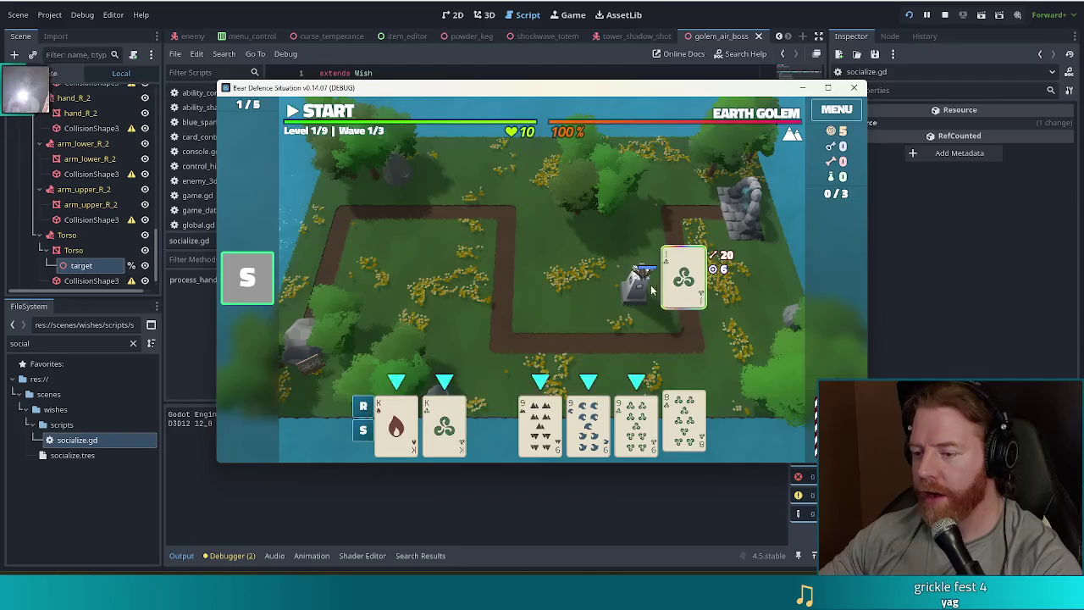
{"action": "left_click", "coordinate": [639, 290]}
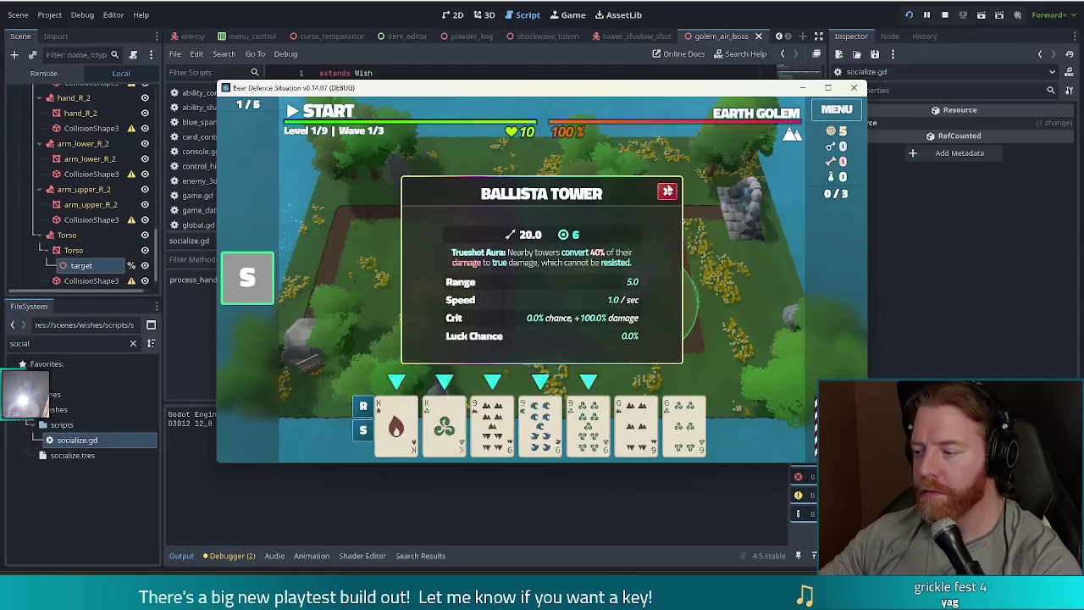
{"action": "left_click", "coordinate": [666, 193]}
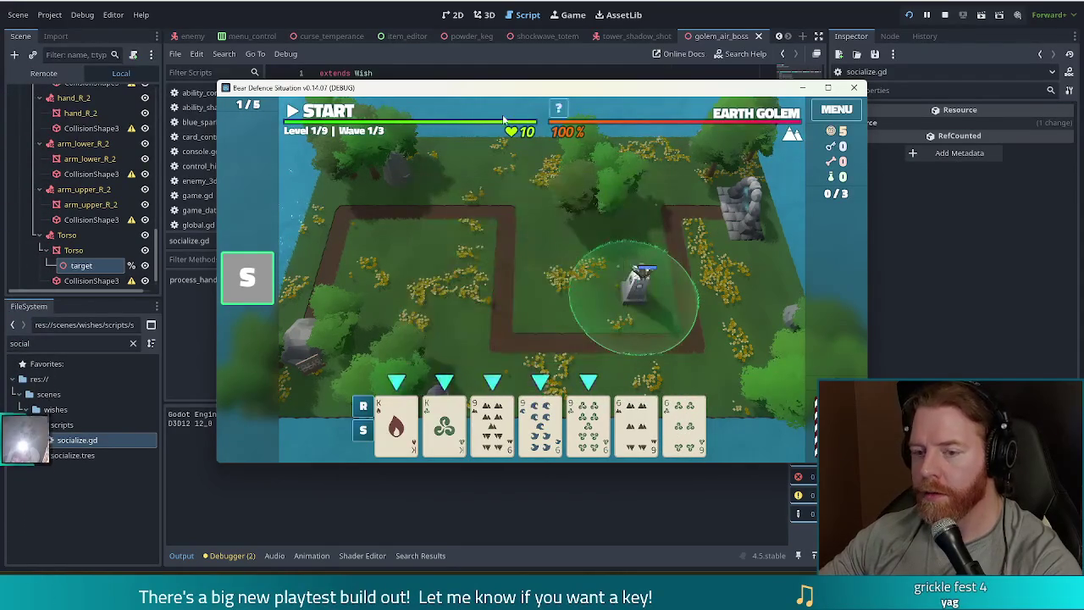
{"action": "left_click", "coordinate": [334, 118]}
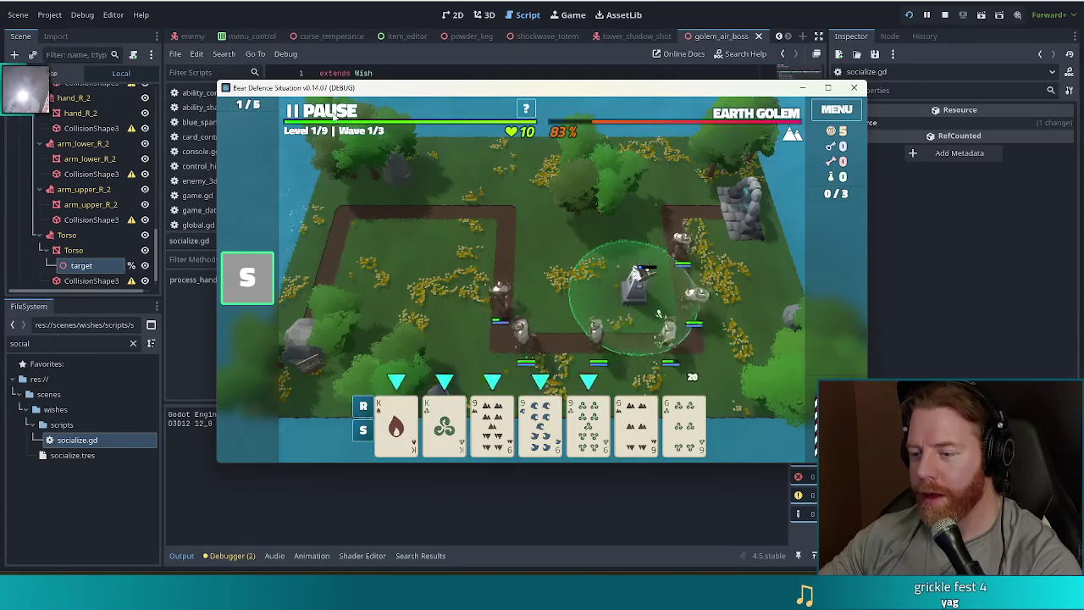
Pause and play a Full House of two Kings and three 9s, placing the tower left of the path
{"action": "left_click", "coordinate": [326, 112]}
{"action": "left_click", "coordinate": [396, 424]}
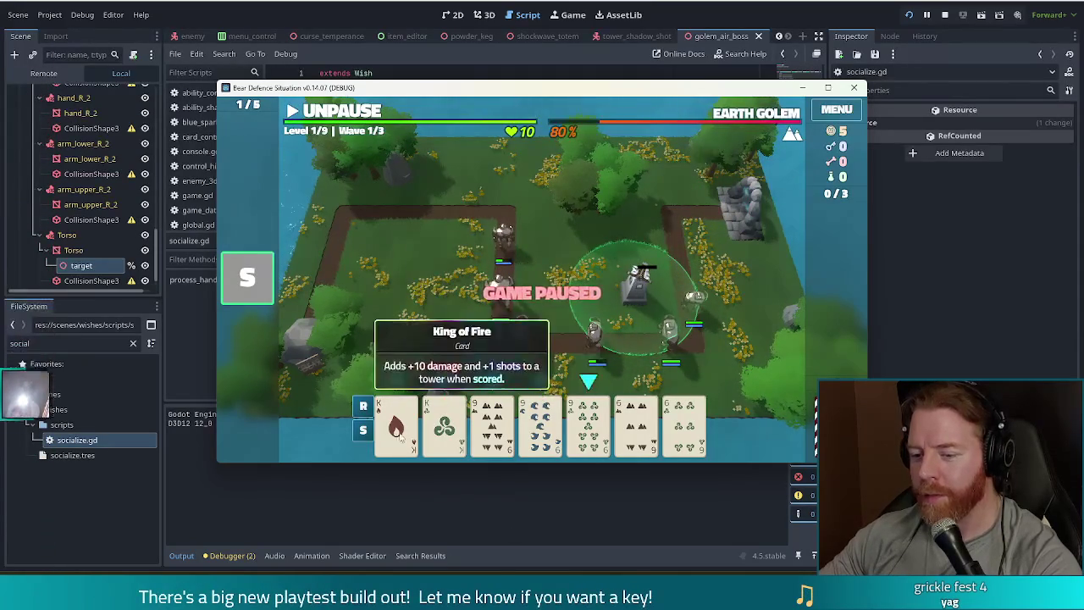
{"action": "left_click", "coordinate": [444, 424]}
{"action": "left_click", "coordinate": [491, 423]}
{"action": "left_click", "coordinate": [540, 424]}
{"action": "left_click", "coordinate": [588, 424]}
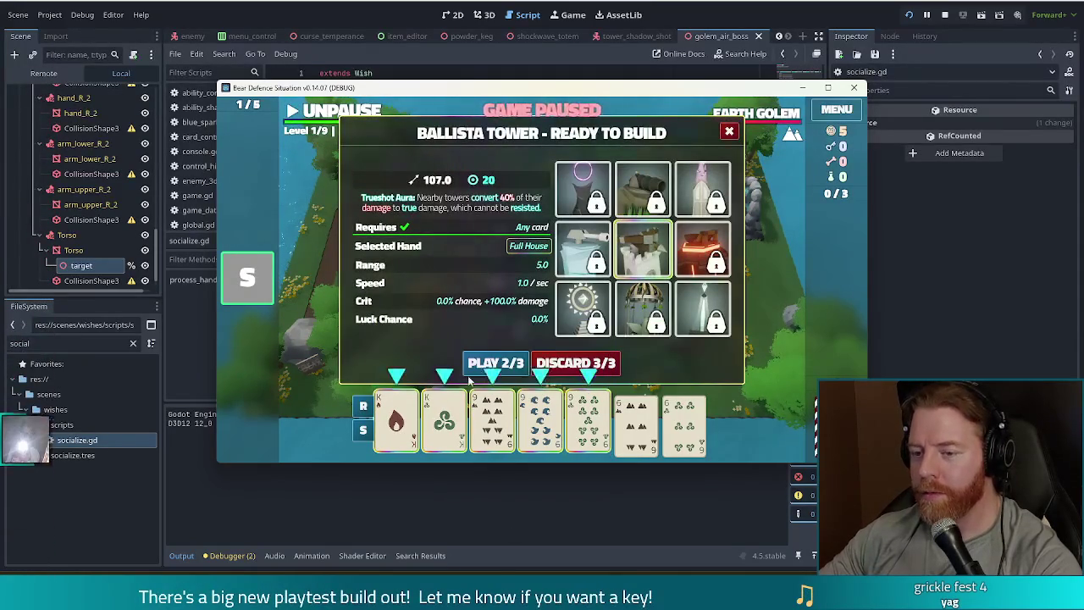
{"action": "left_click", "coordinate": [509, 366]}
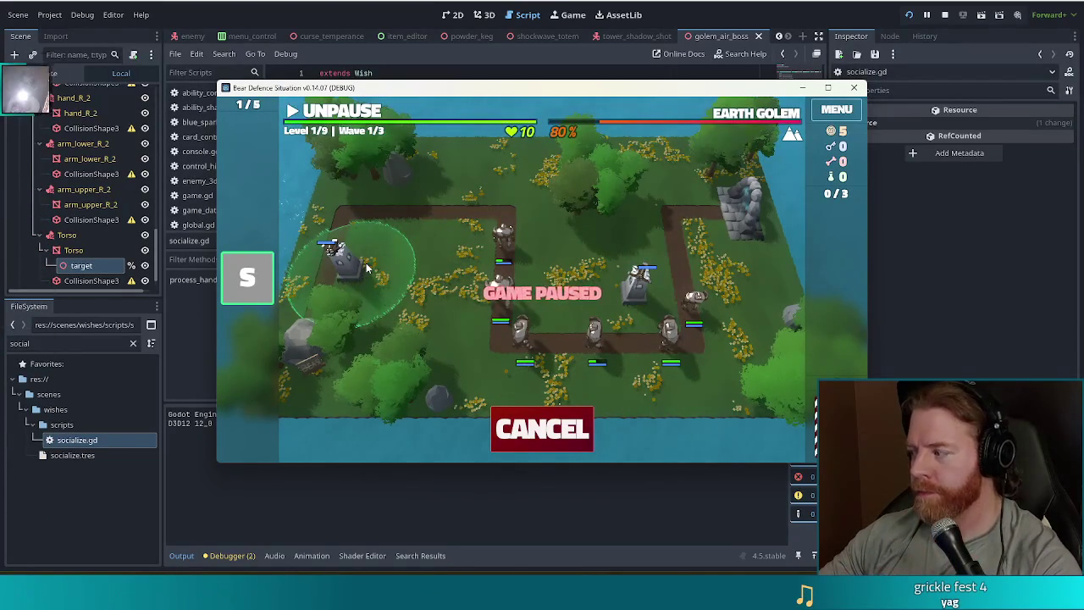
{"action": "left_click", "coordinate": [471, 244]}
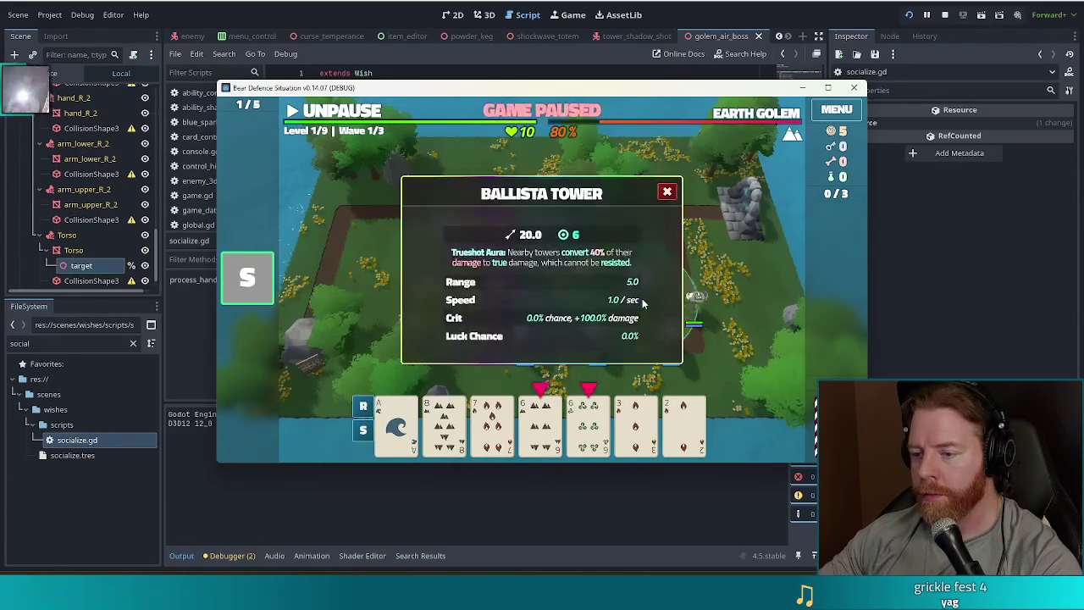
Compare both towers' stats (new one 107.0 damage, 20 shots), then close the game with F8
{"action": "left_click", "coordinate": [667, 192]}
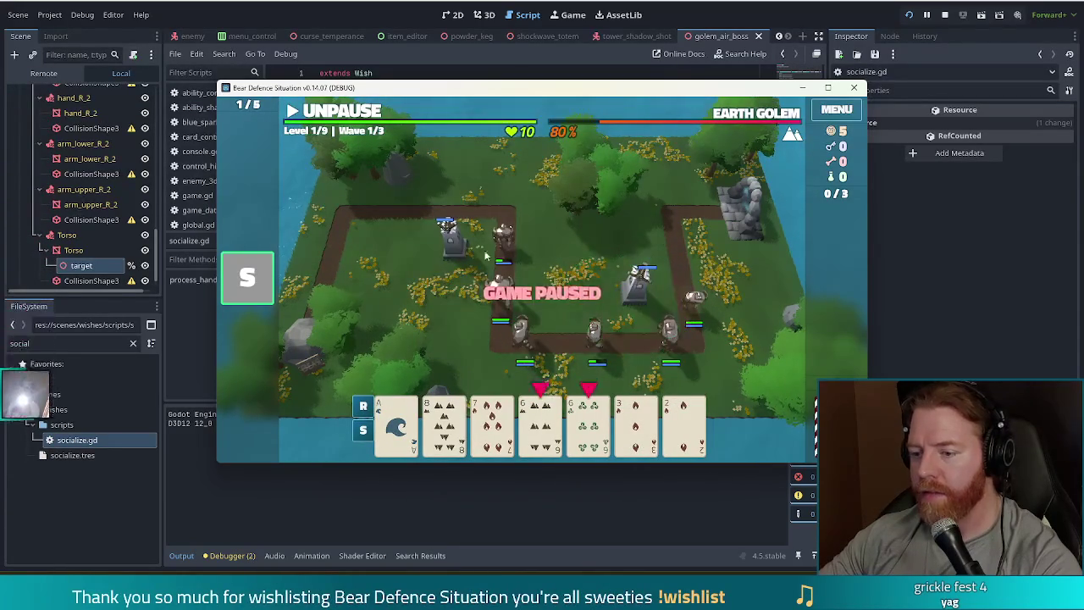
{"action": "left_click", "coordinate": [454, 260]}
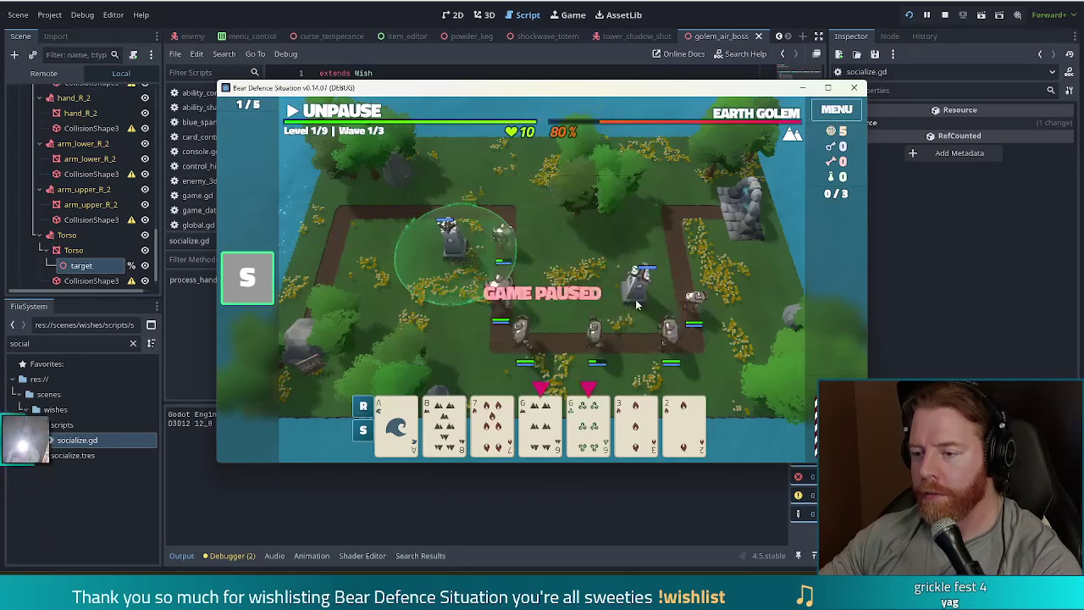
{"action": "left_click", "coordinate": [652, 303]}
{"action": "left_click", "coordinate": [700, 266]}
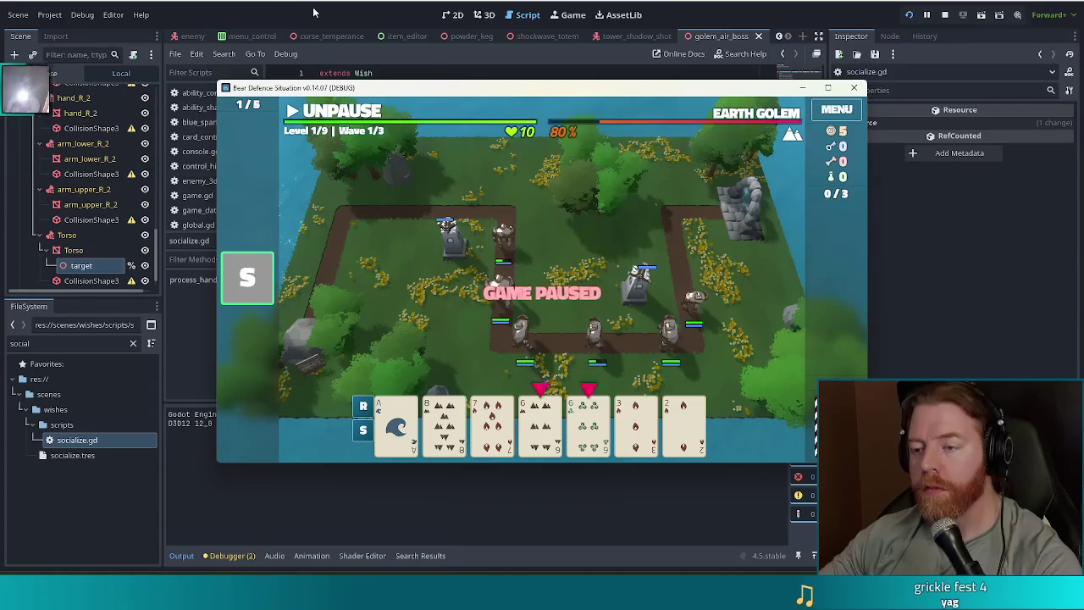
{"action": "key", "text": "F8"}
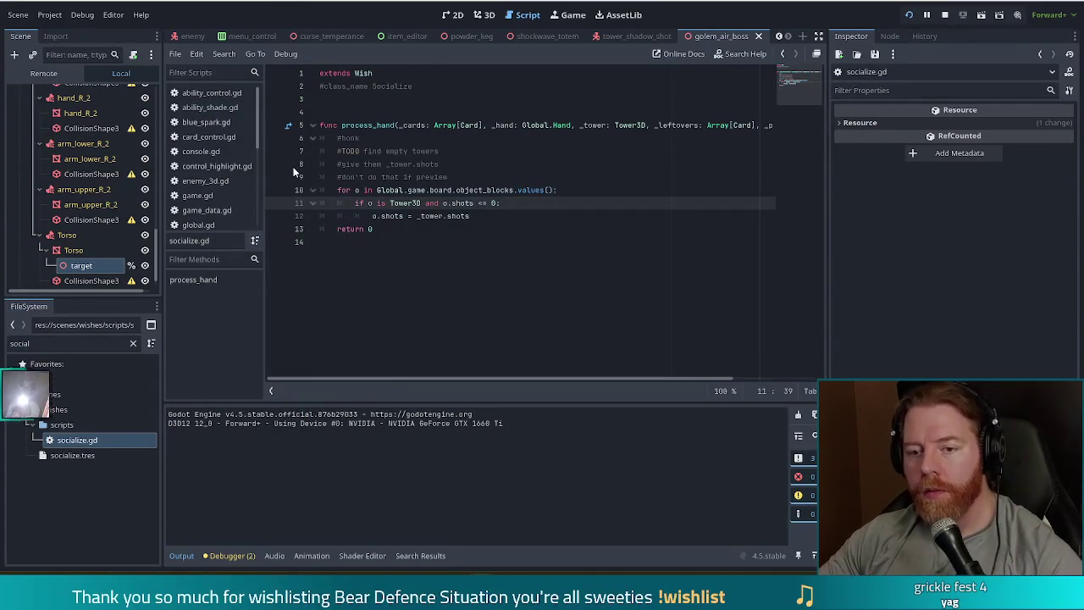
Guard process_hand's tower loop with 'if _preview: return 0' above the for loop in socialize.gd
{"action": "left_click", "coordinate": [471, 178]}
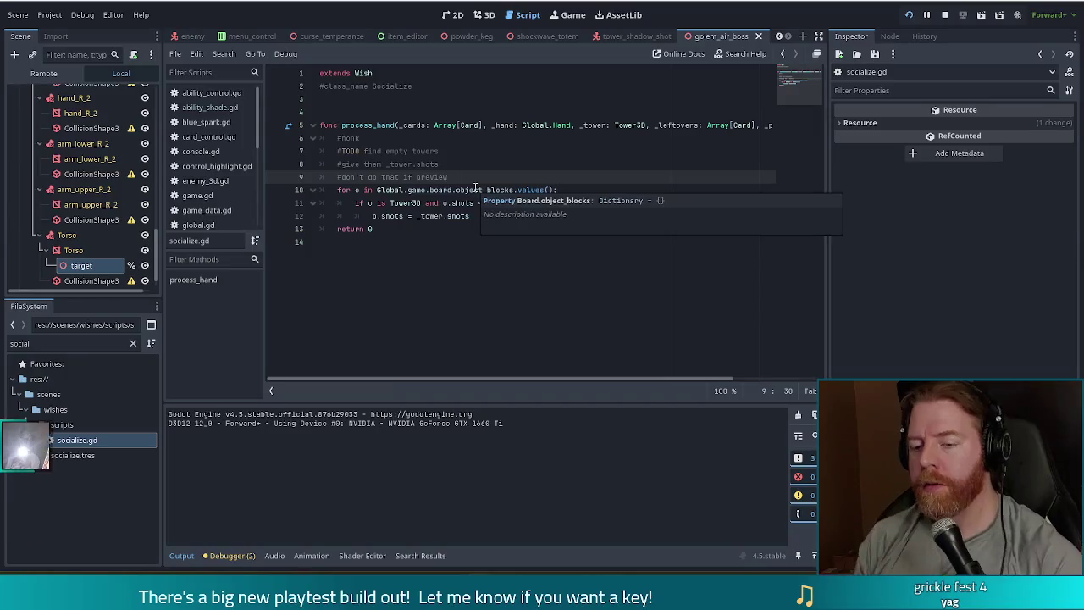
{"action": "key", "text": "Return"}
{"action": "type", "text": "if prev"}
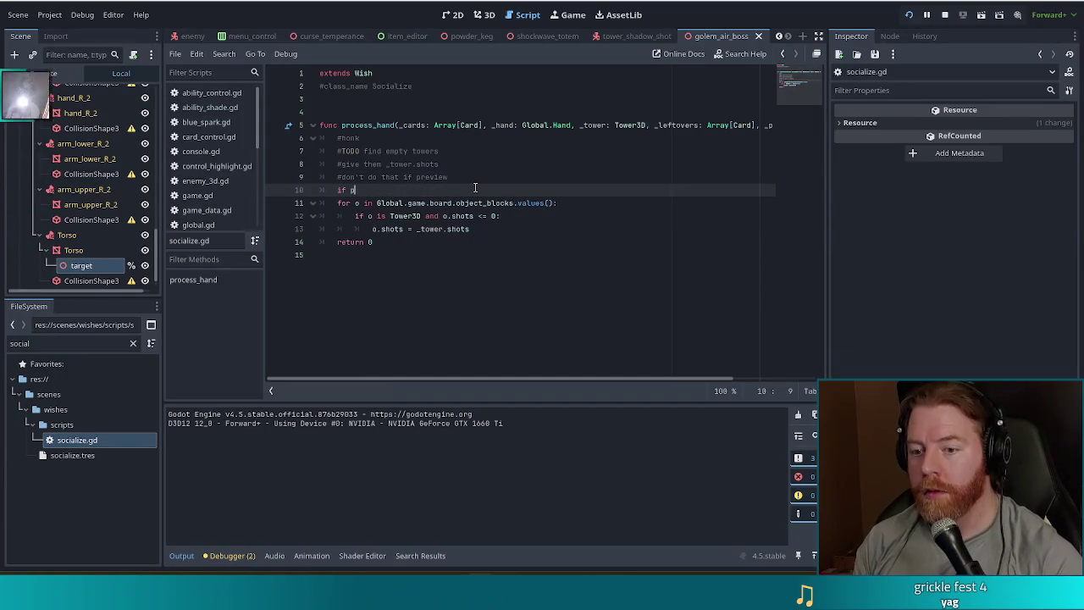
{"action": "key", "text": "Return"}
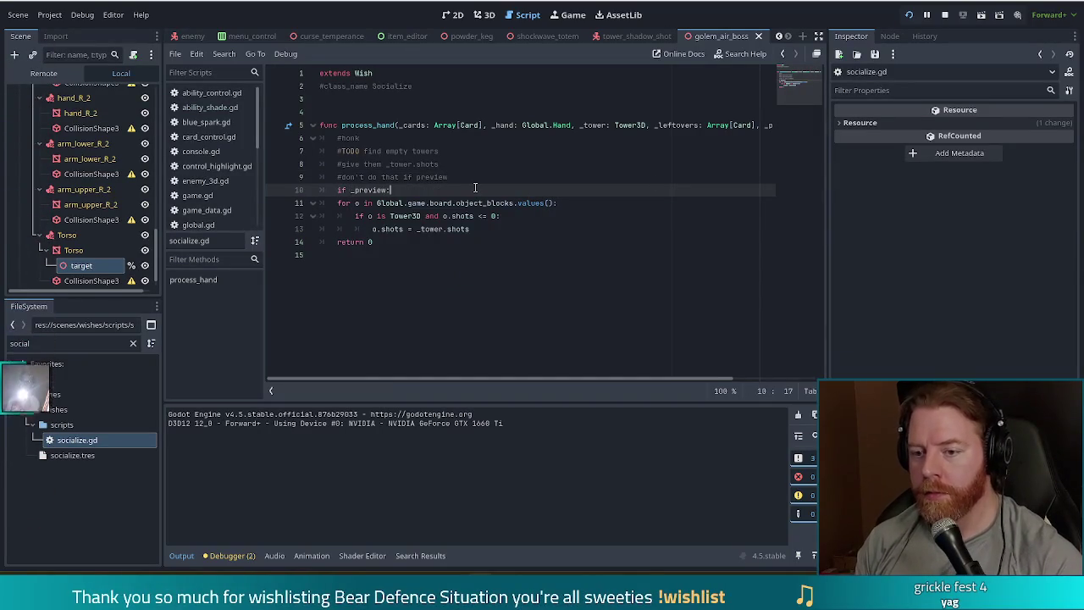
{"action": "key", "text": "Return"}
{"action": "type", "text": "return"}
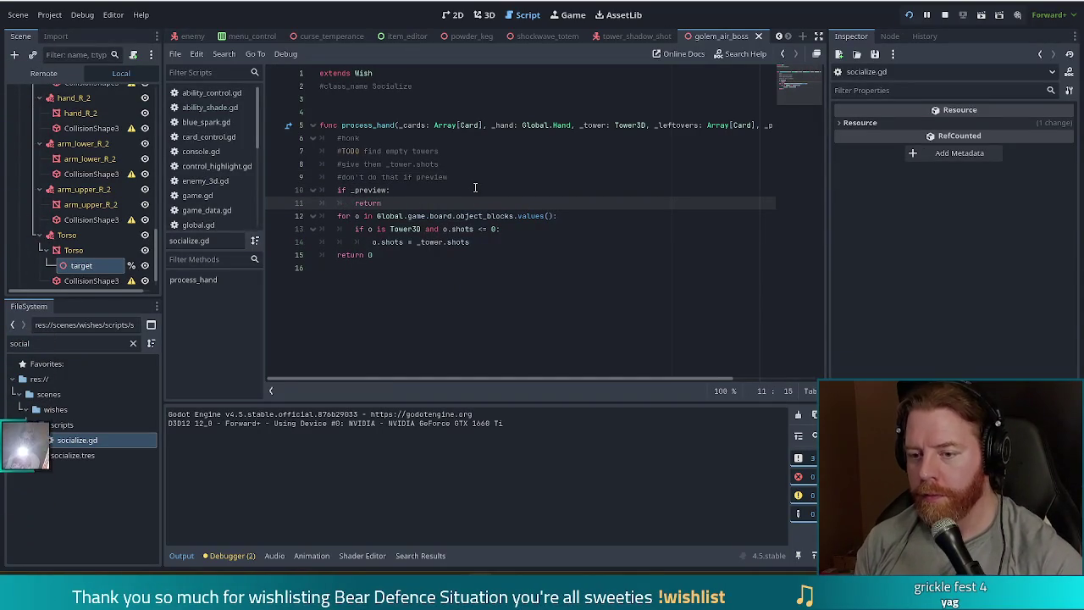
{"action": "type", "text": "0"}
{"action": "key", "text": "Return"}
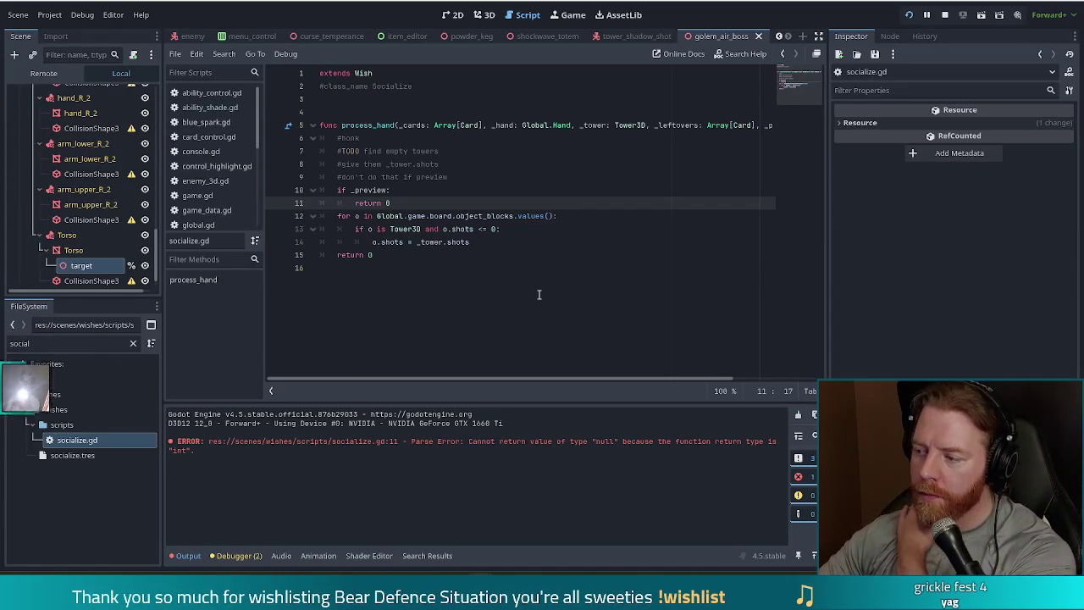
{"action": "left_click", "coordinate": [513, 242]}
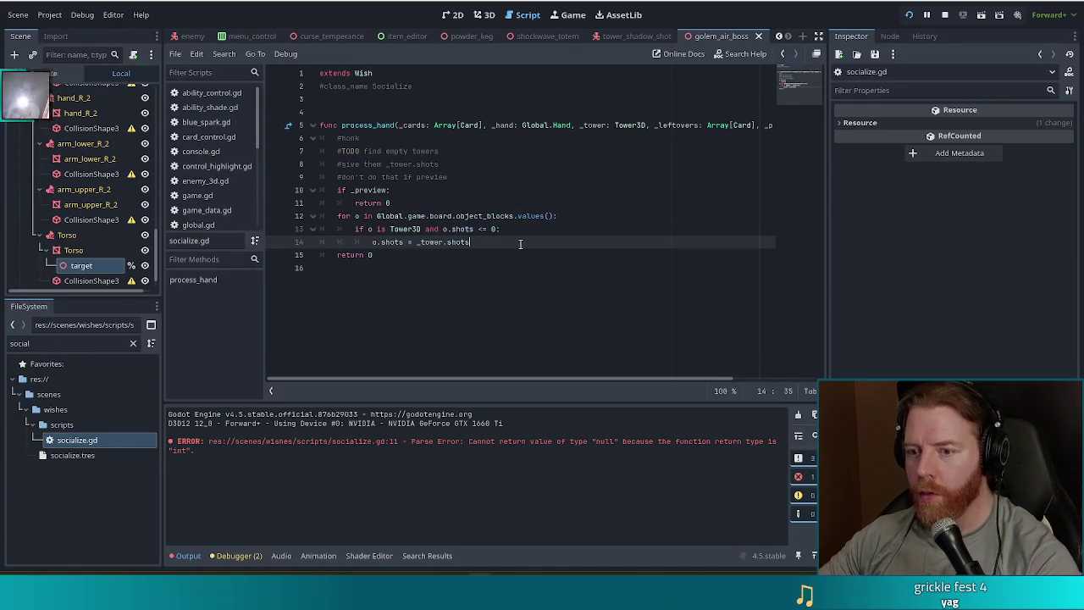
Search tower_3d.gd for 'shots' to find line 329, where shots grows by shot_cost
{"action": "left_click", "coordinate": [630, 124], "text": "ctrl"}
{"action": "left_click", "coordinate": [490, 191]}
{"action": "key", "text": "ctrl+f"}
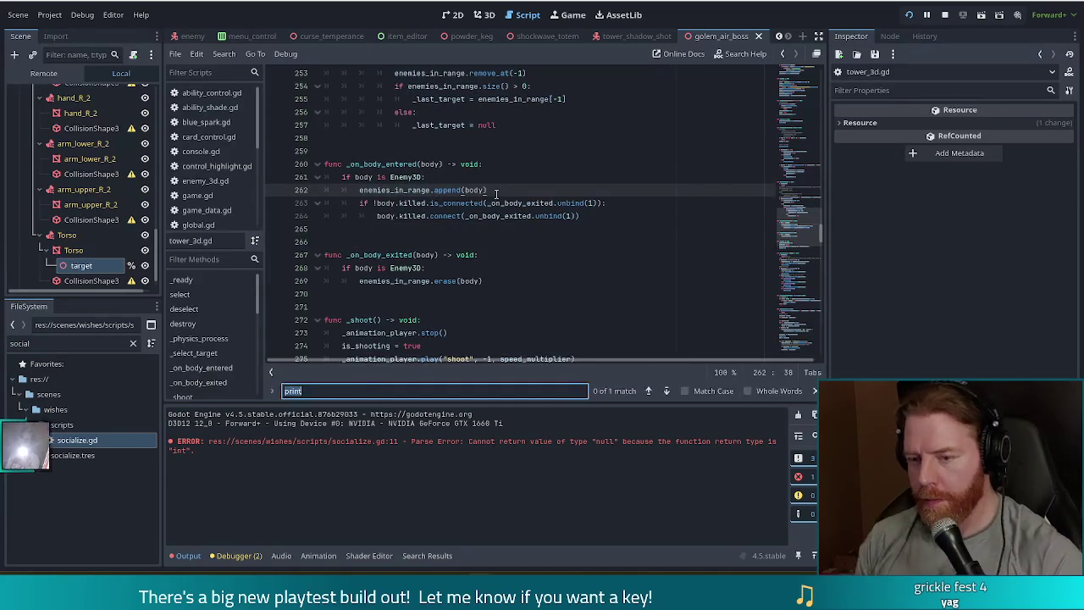
{"action": "type", "text": "max"}
{"action": "key", "text": "BackSpace"}
{"action": "key", "text": "BackSpace"}
{"action": "key", "text": "BackSpace"}
{"action": "type", "text": "shots"}
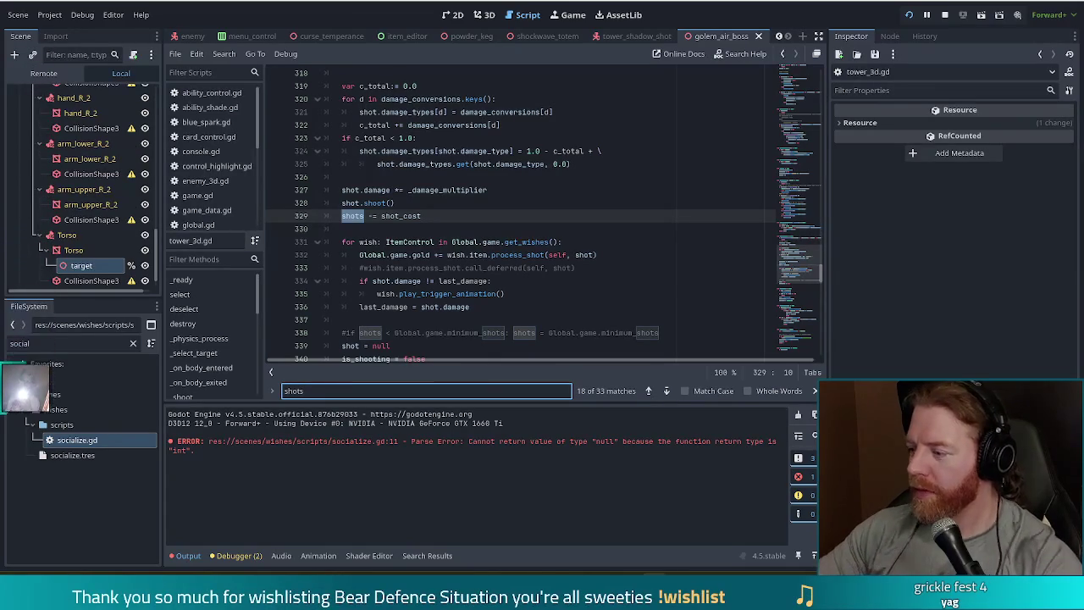
{"action": "left_click", "coordinate": [440, 217]}
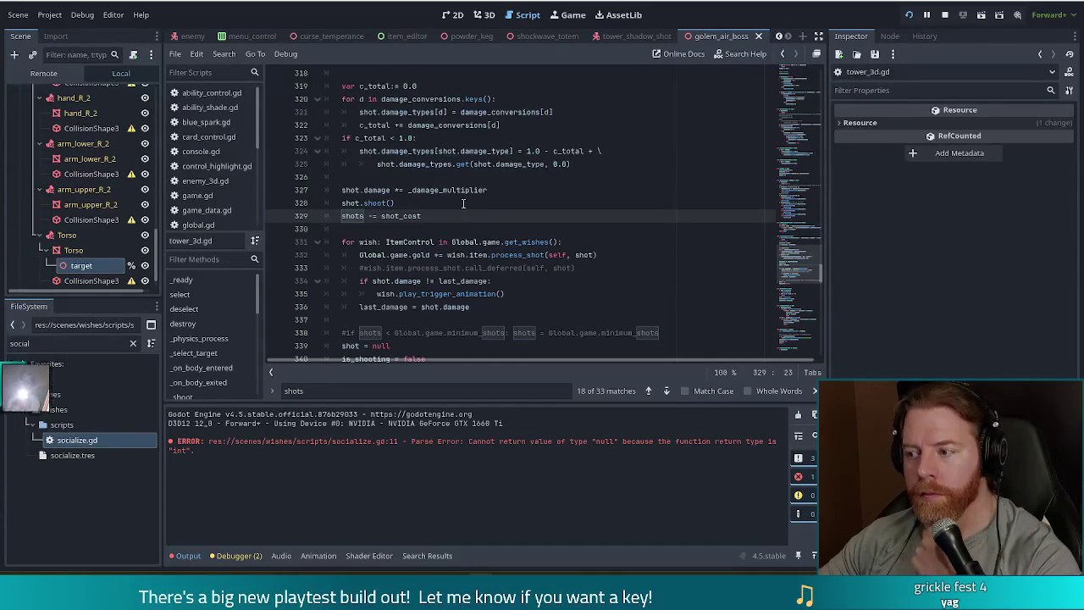
{"action": "key", "text": "alt+Tab"}
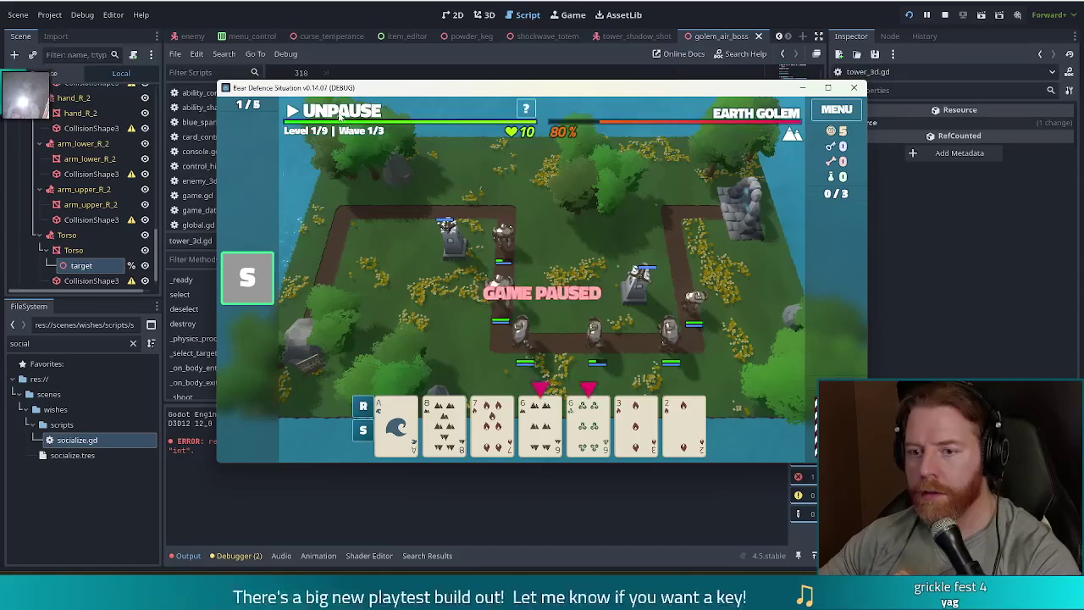
{"action": "key", "text": "space"}
{"action": "left_click", "coordinate": [632, 289]}
{"action": "key", "text": "Escape"}
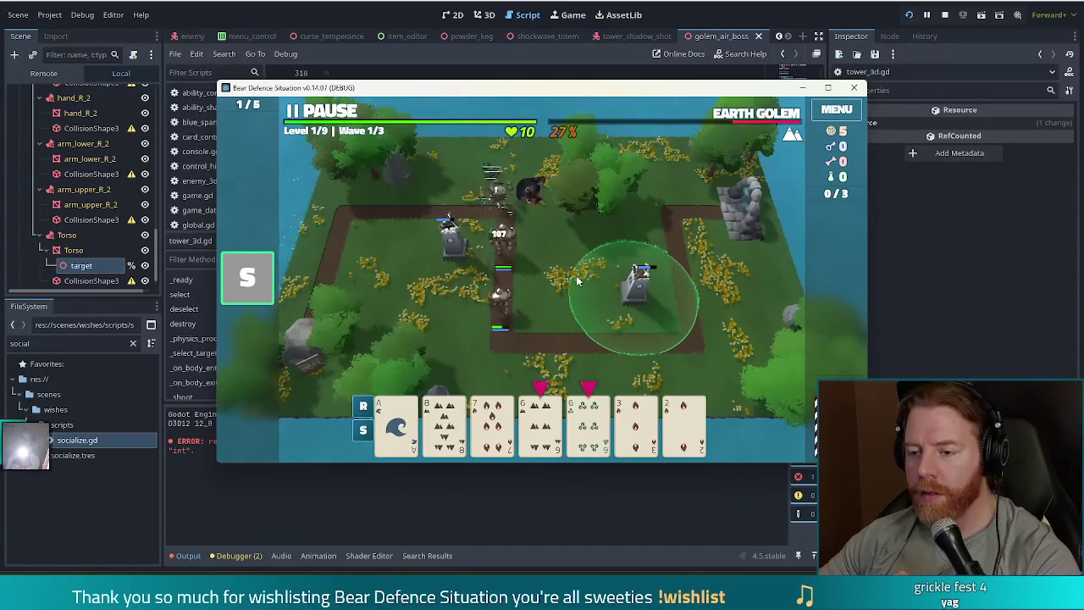
{"action": "left_click", "coordinate": [635, 284]}
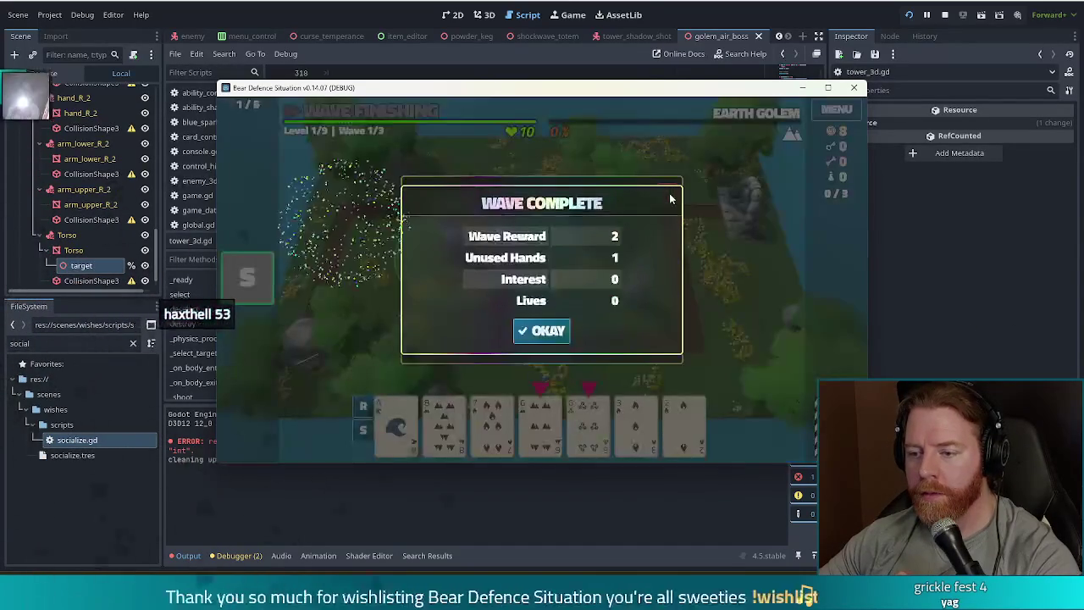
{"action": "left_click", "coordinate": [547, 332]}
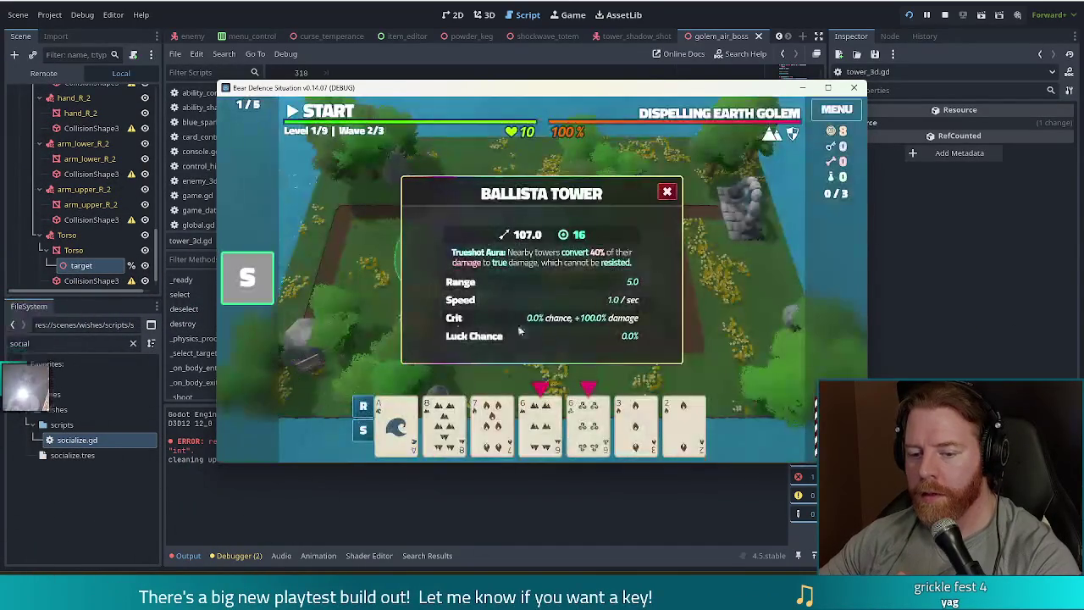
{"action": "left_click", "coordinate": [316, 505]}
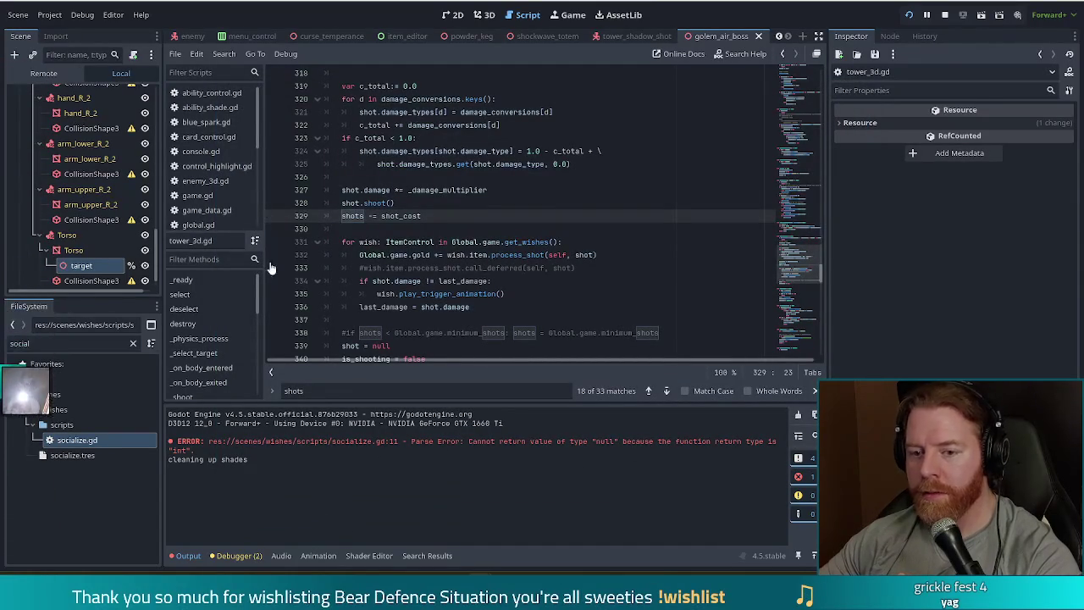
Open socialize.gd and review process_hand's object_blocks loop and shots assignment on lines 11–14
{"action": "scroll", "coordinate": [223, 123], "scroll_direction": "down", "scroll_amount": 2}
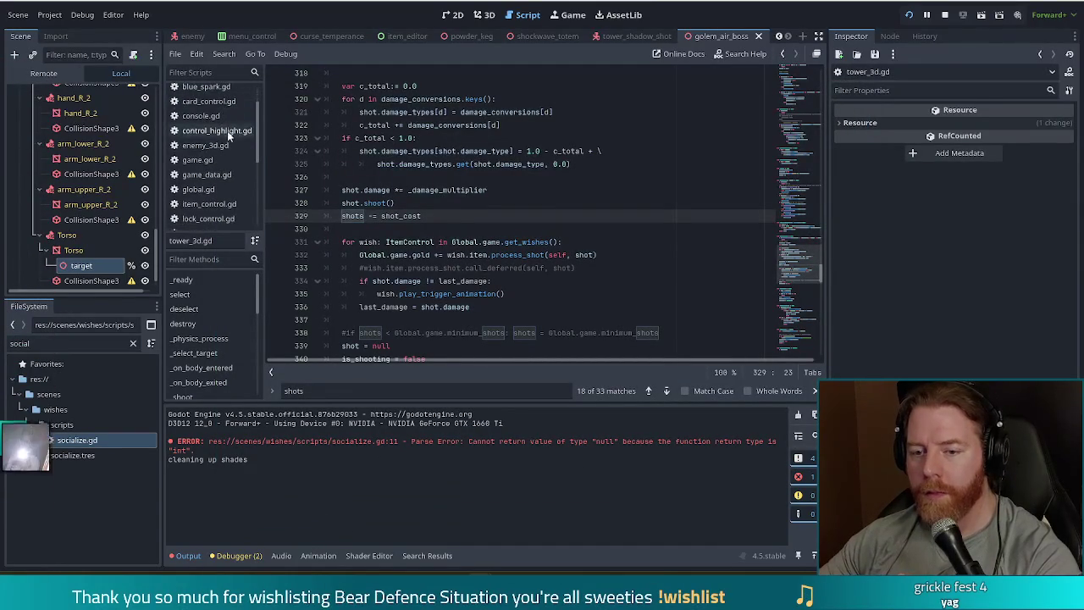
{"action": "scroll", "coordinate": [253, 161], "scroll_direction": "down", "scroll_amount": 3}
{"action": "left_click", "coordinate": [211, 196]}
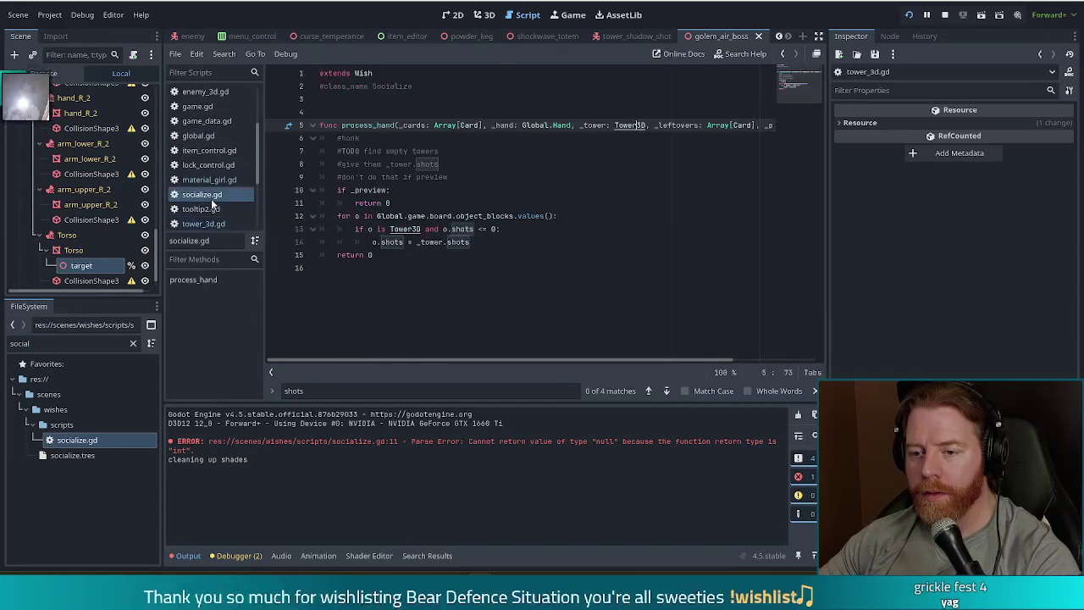
{"action": "left_click", "coordinate": [416, 202]}
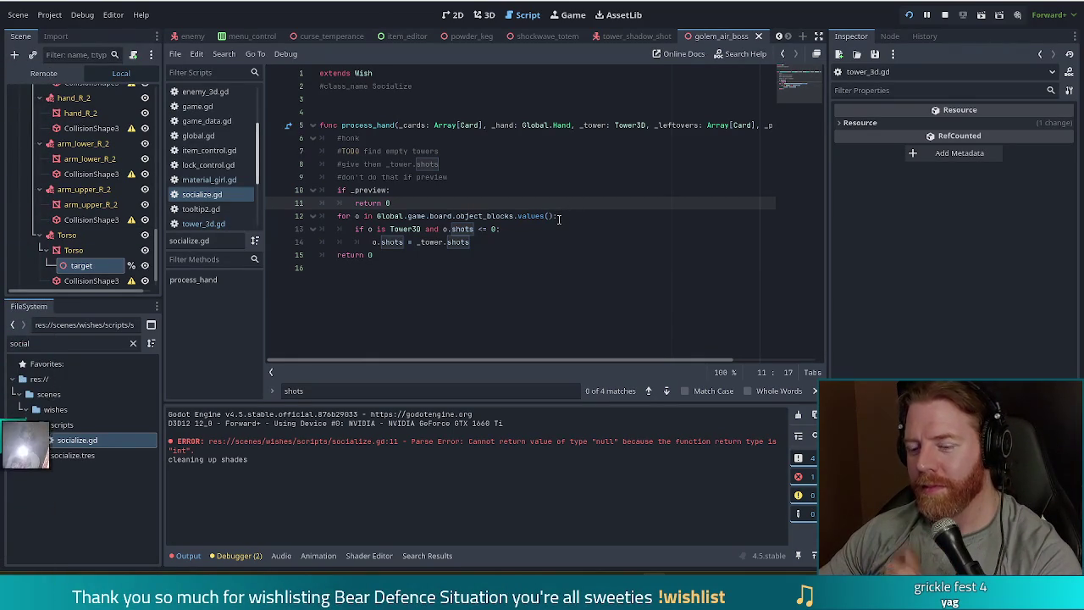
{"action": "left_click", "coordinate": [525, 217]}
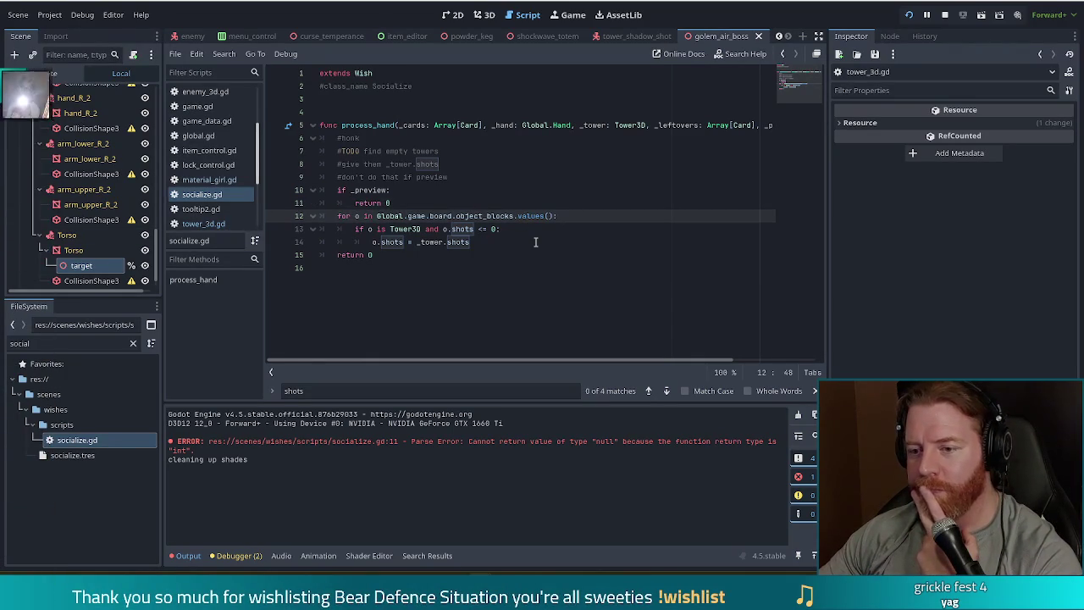
{"action": "left_click", "coordinate": [412, 243]}
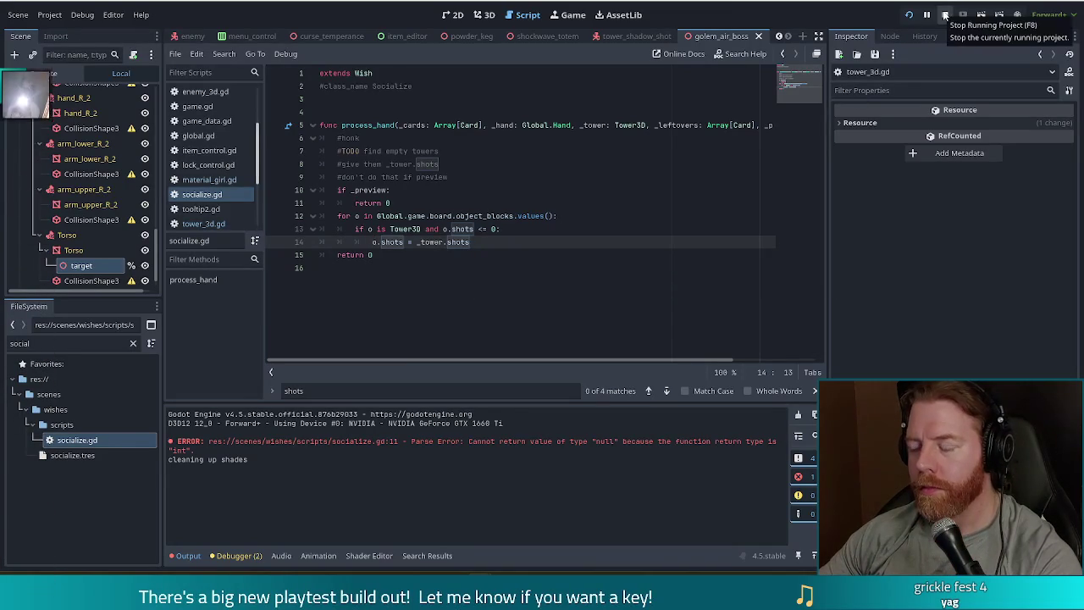
Review the loop on lines 12–14, then restart the game with the updated code
{"action": "left_click", "coordinate": [497, 247]}
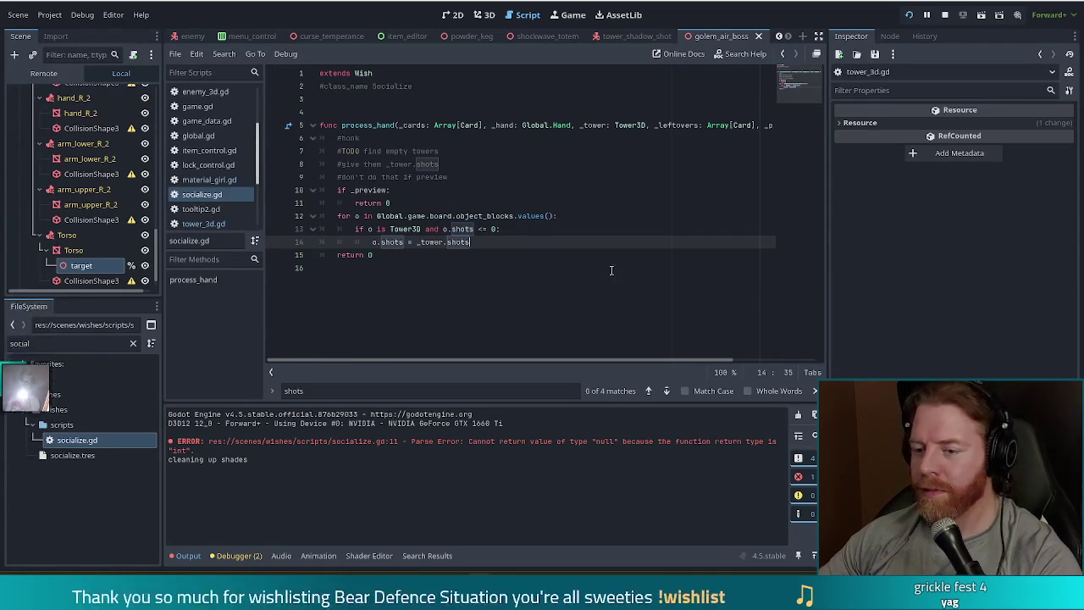
{"action": "mouse_move", "coordinate": [366, 232]}
{"action": "left_mouse_down"}
{"action": "mouse_move", "coordinate": [339, 214]}
{"action": "mouse_move", "coordinate": [478, 238]}
{"action": "left_mouse_up"}
{"action": "left_click", "coordinate": [477, 238]}
{"action": "left_click", "coordinate": [963, 14]}
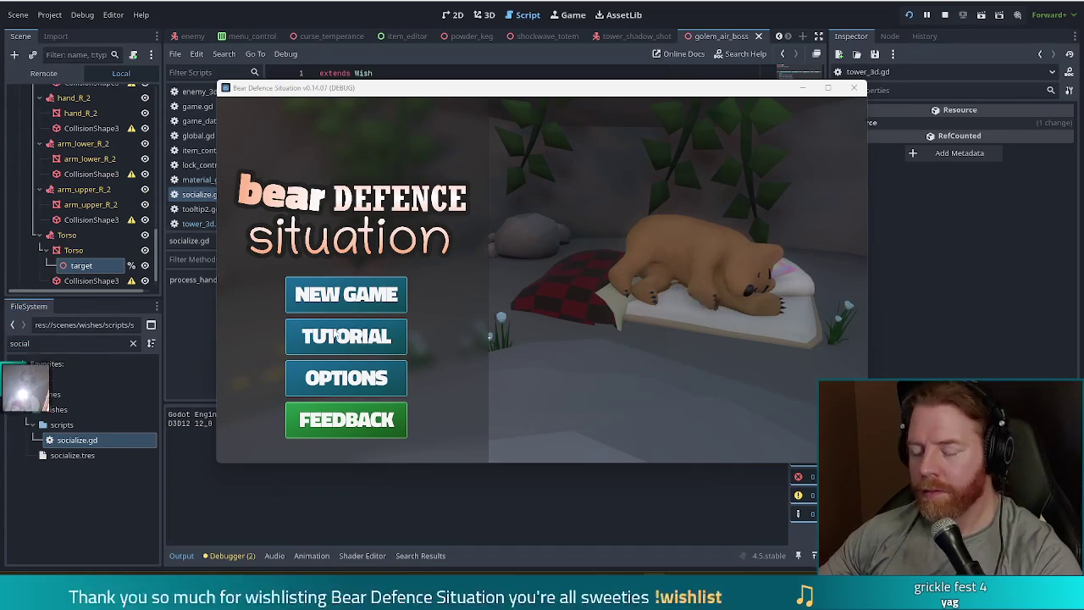
Start a new game from the main menu and open the in-game command console
{"action": "left_click", "coordinate": [343, 298]}
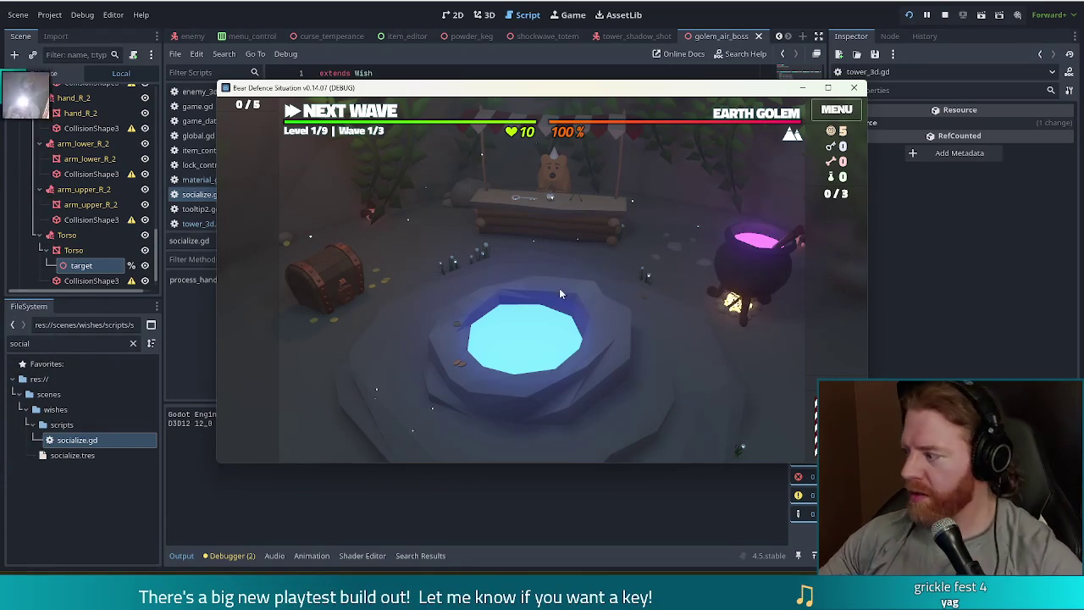
{"action": "key", "text": "grave"}
Grant the Socialize wish with the console command 'add_wish socialize'
{"action": "type", "text": "set"}
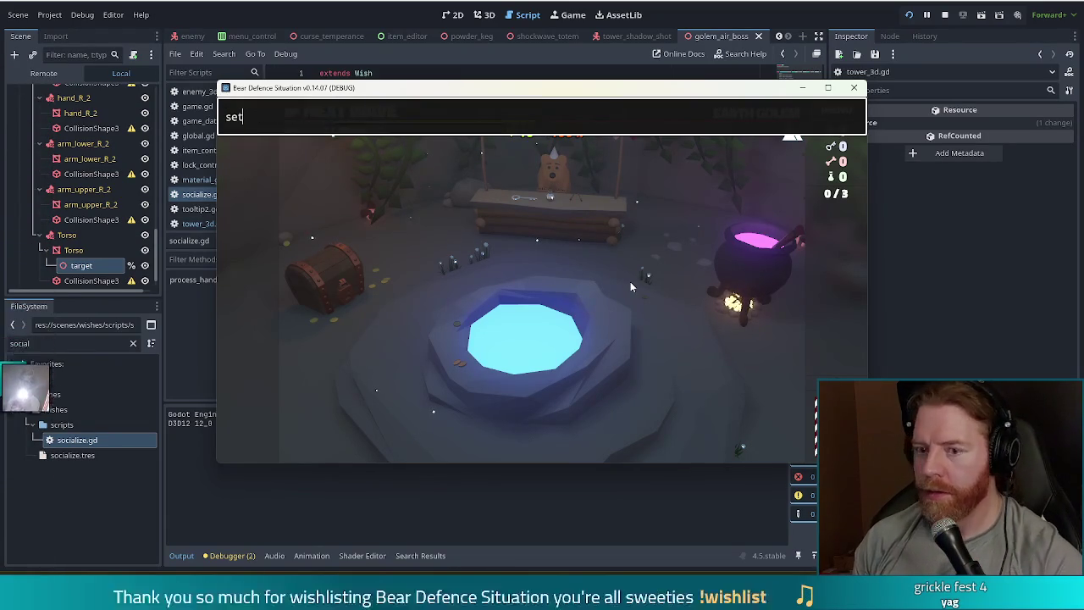
{"action": "key", "text": "BackSpace"}
{"action": "type", "text": "ad"}
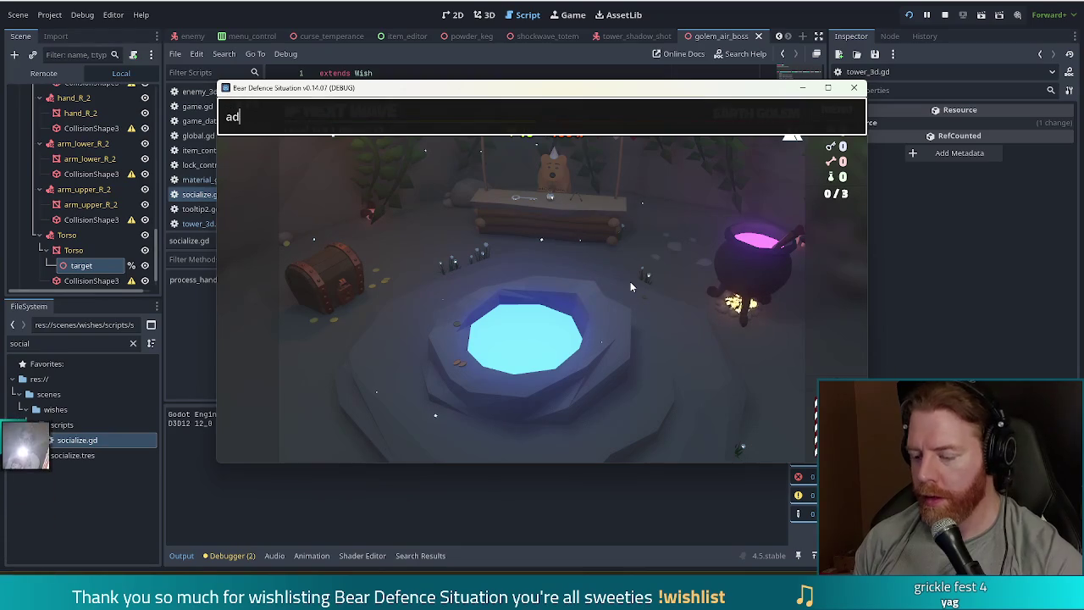
{"action": "type", "text": "d_wish "}
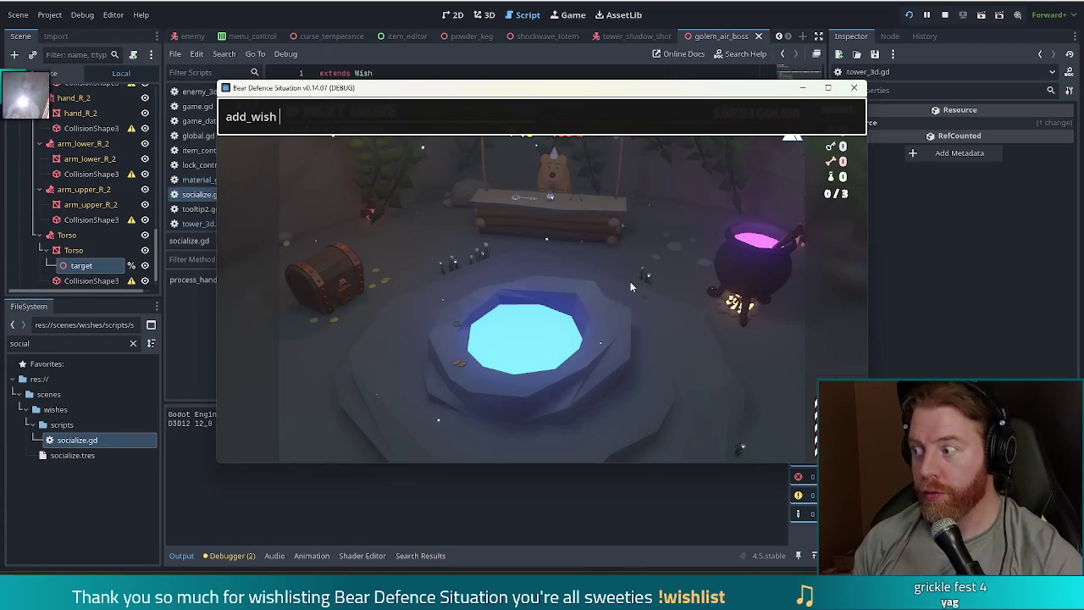
{"action": "type", "text": "socialize"}
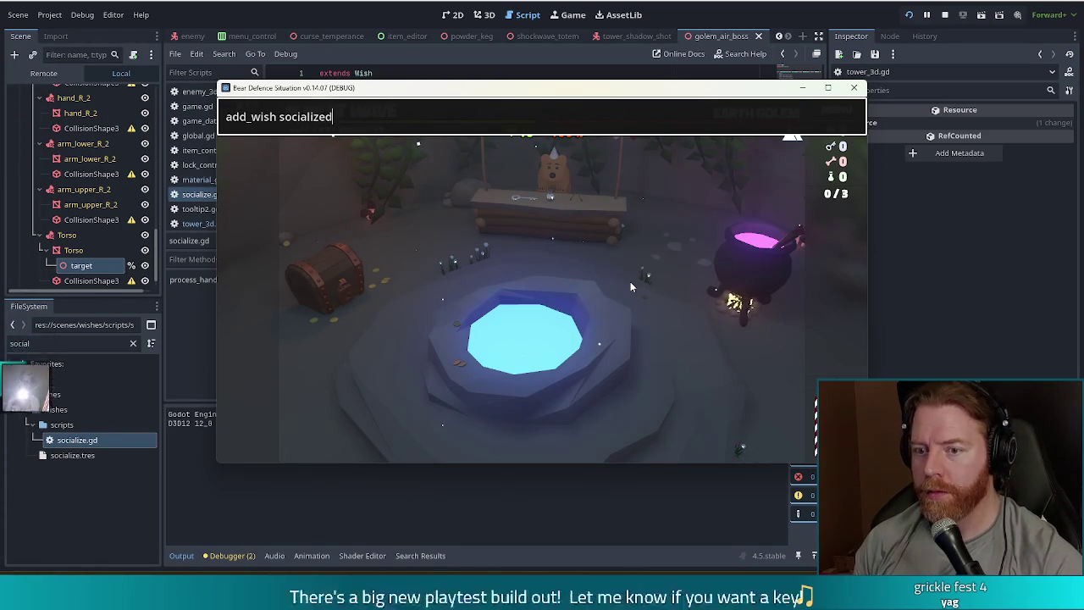
{"action": "key", "text": "Return"}
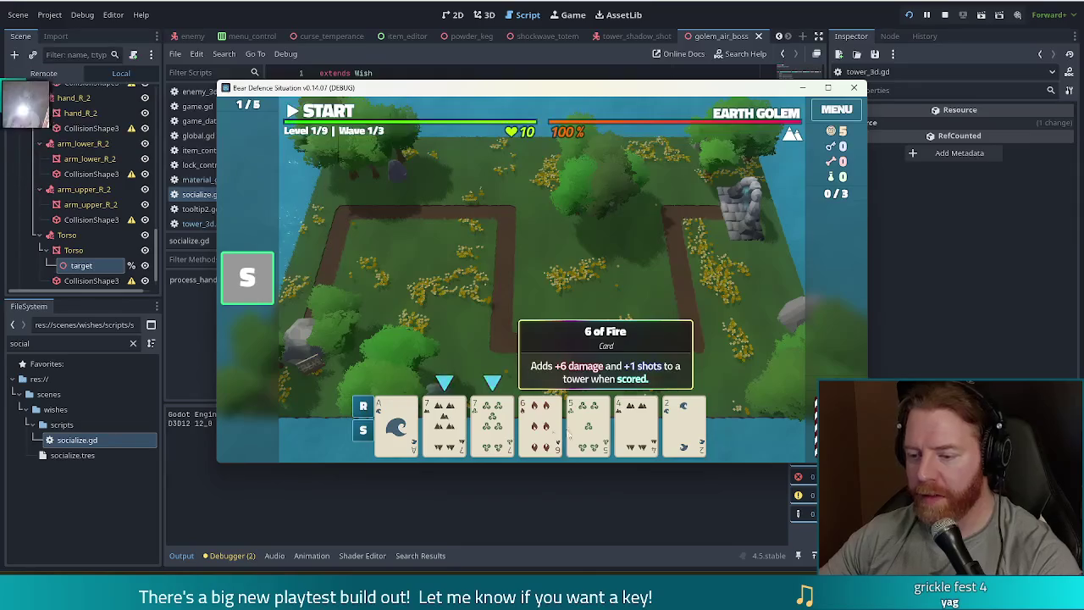
Discard cards twice for a new hand, then play the 10 as a Ballista inside the right bend
{"action": "left_click", "coordinate": [543, 424]}
{"action": "left_click", "coordinate": [575, 363]}
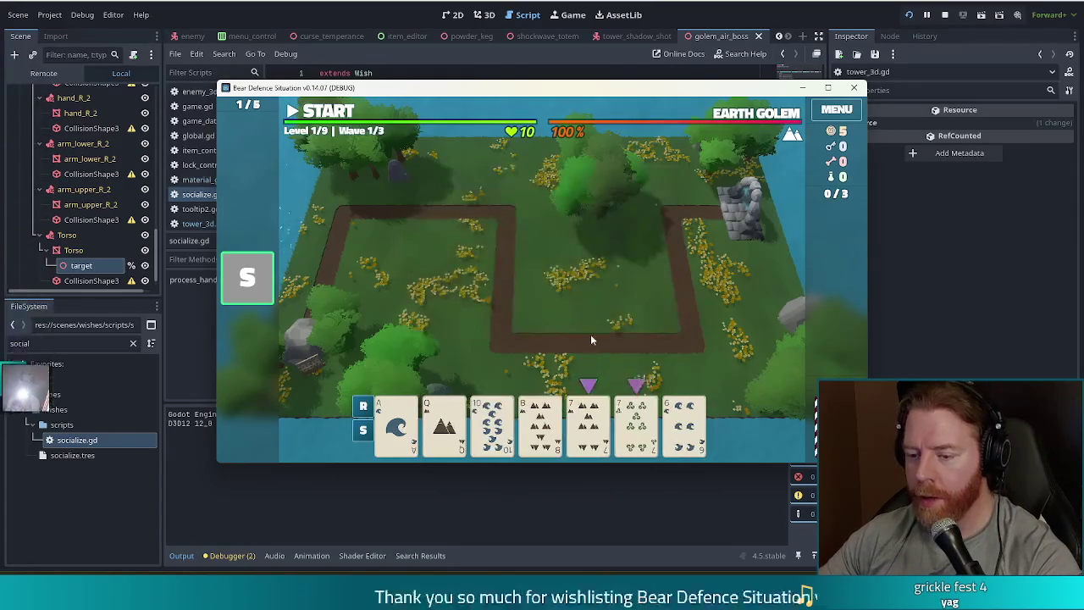
{"action": "left_click", "coordinate": [546, 428]}
{"action": "left_click", "coordinate": [684, 428]}
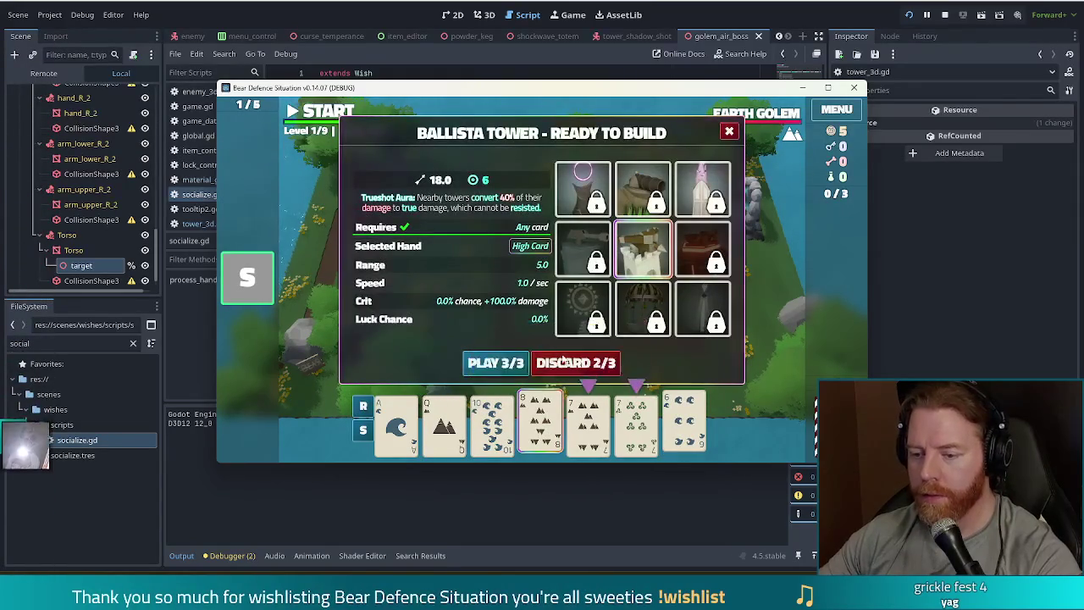
{"action": "left_click", "coordinate": [607, 366]}
{"action": "left_click", "coordinate": [694, 424]}
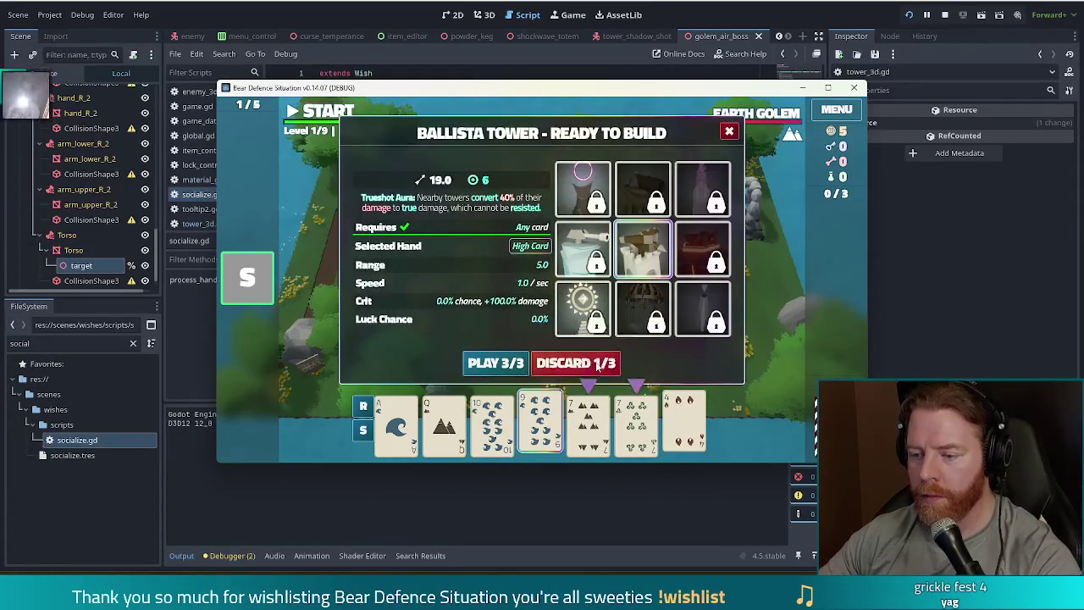
{"action": "left_click", "coordinate": [596, 363]}
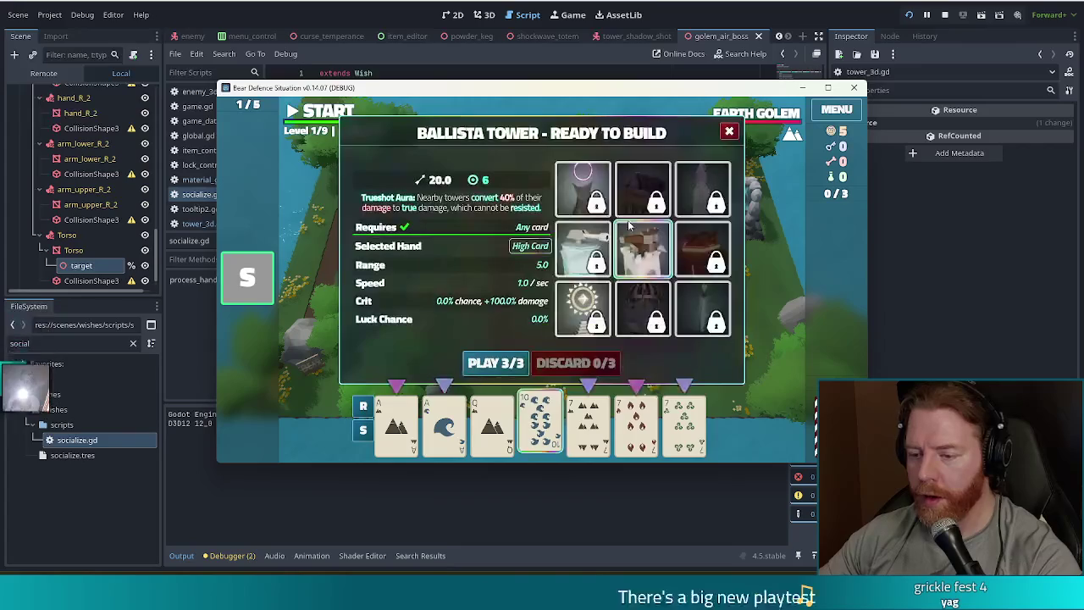
{"action": "left_click", "coordinate": [495, 362]}
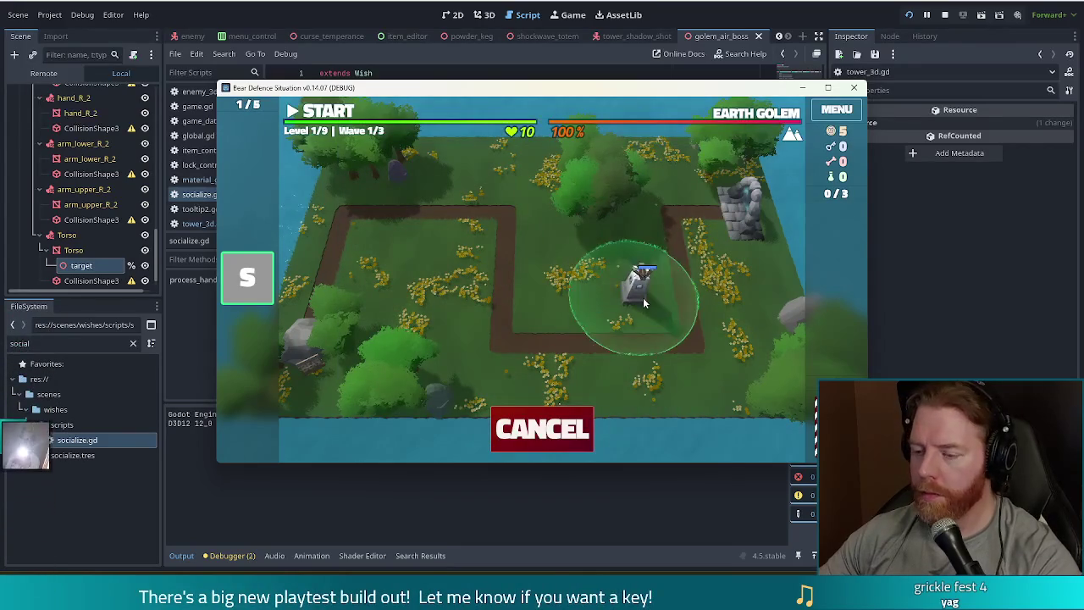
{"action": "left_click", "coordinate": [643, 297]}
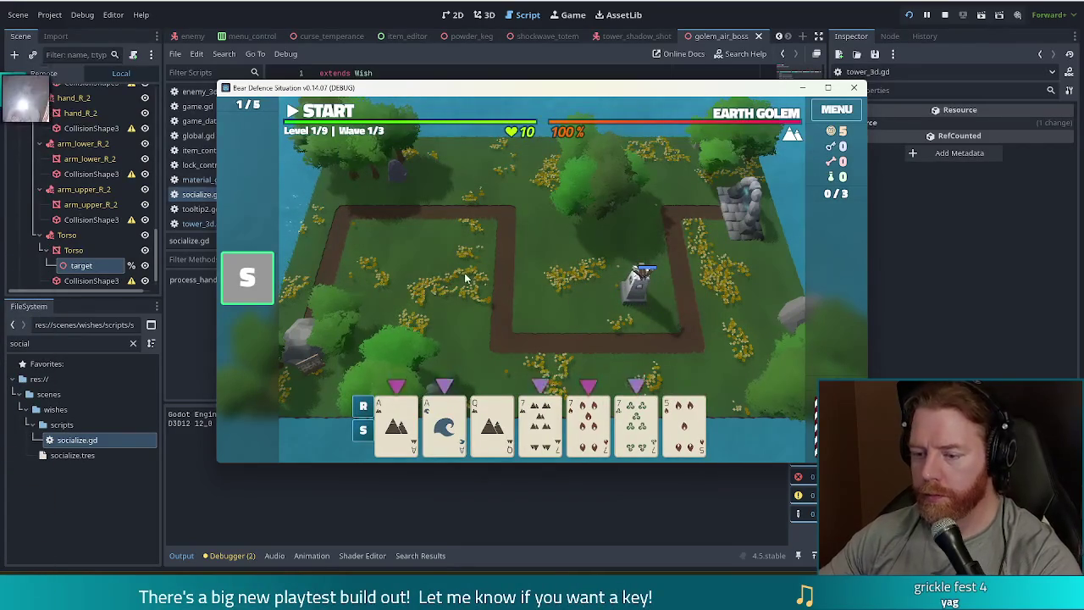
Start and pause wave 1, place a Full House Ballista top-left, then inspect the first Ballista
{"action": "key", "text": "space"}
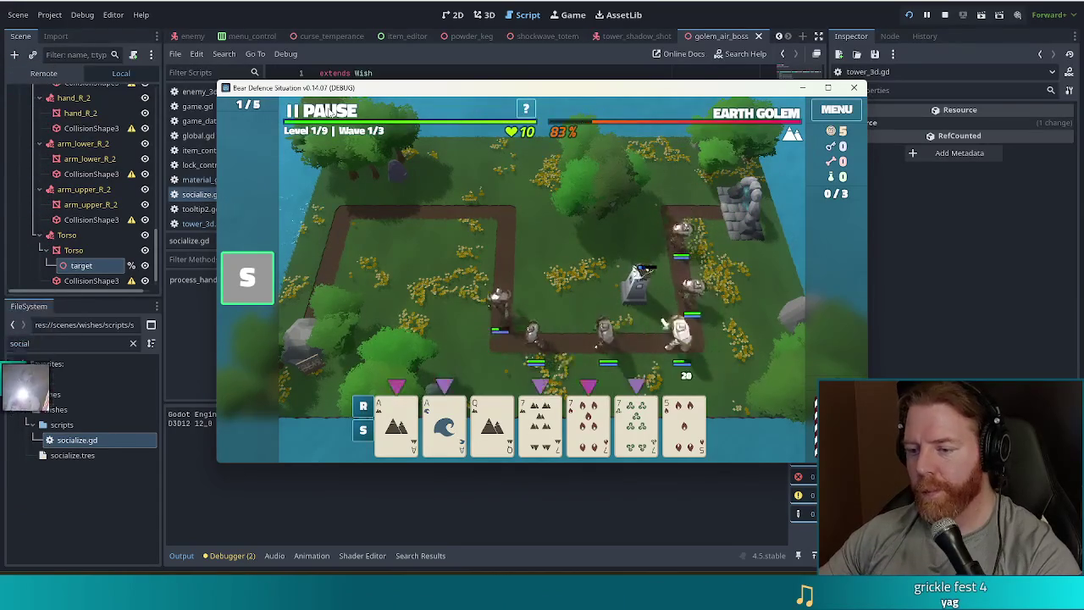
{"action": "left_click", "coordinate": [325, 111]}
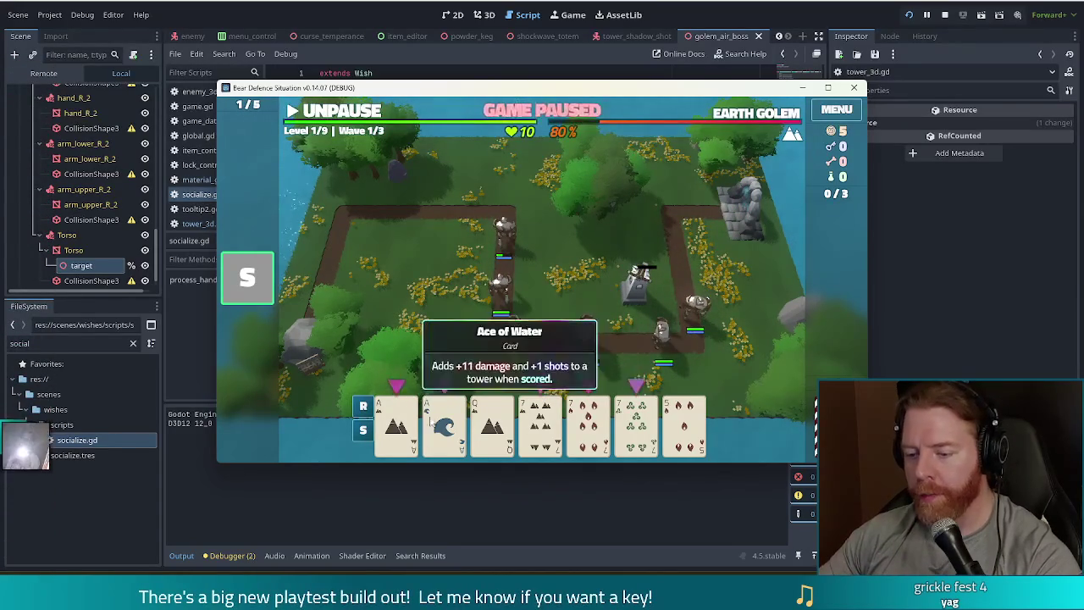
{"action": "left_click", "coordinate": [442, 426]}
{"action": "left_click", "coordinate": [445, 423]}
{"action": "left_click", "coordinate": [540, 424]}
{"action": "left_click", "coordinate": [589, 423]}
{"action": "left_click", "coordinate": [637, 424]}
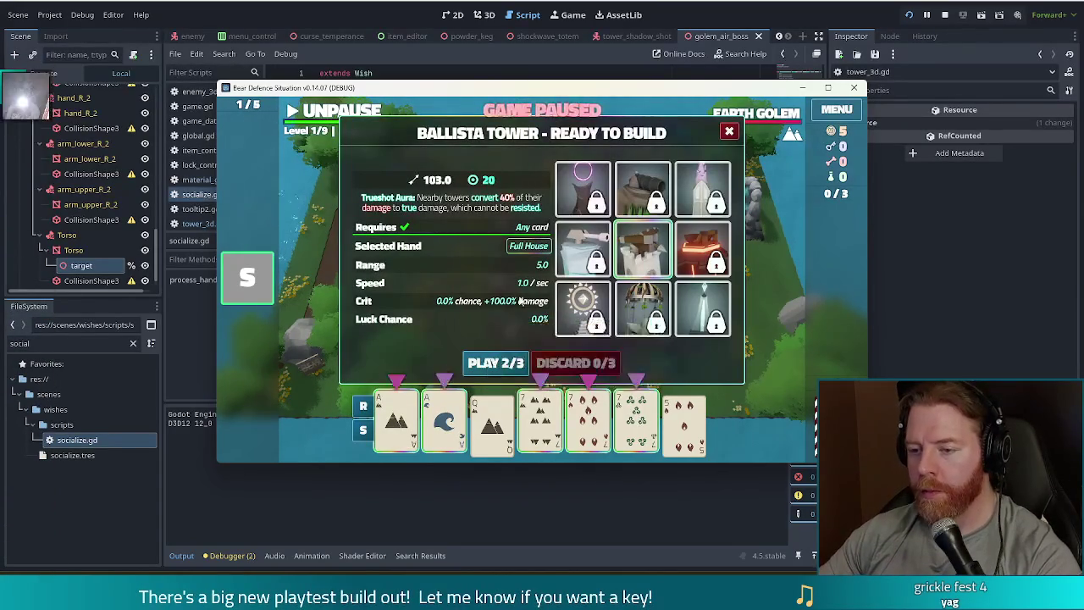
{"action": "left_click", "coordinate": [498, 362]}
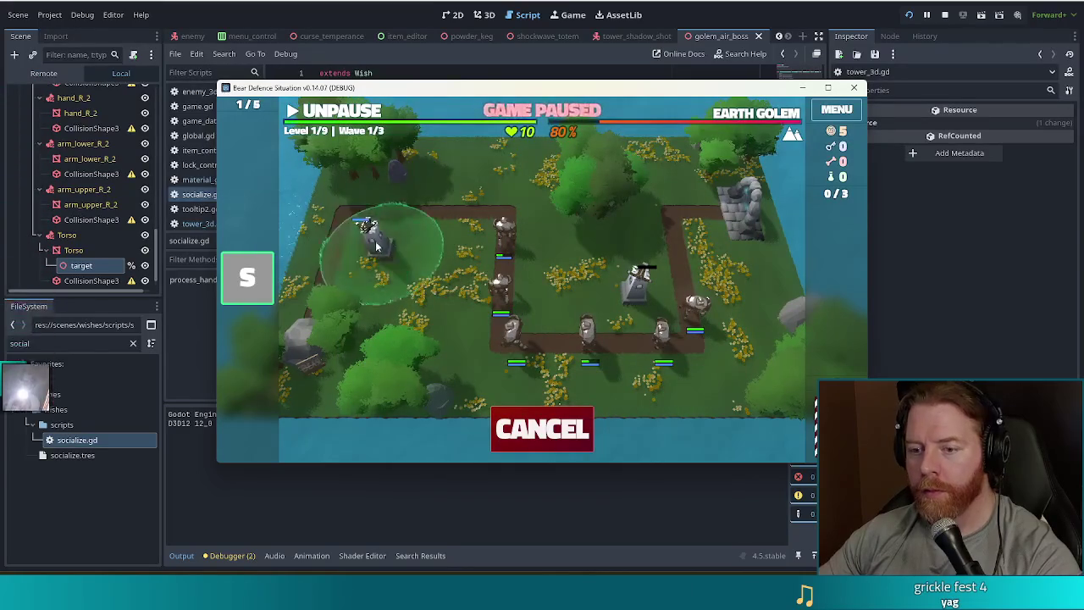
{"action": "left_click", "coordinate": [376, 242]}
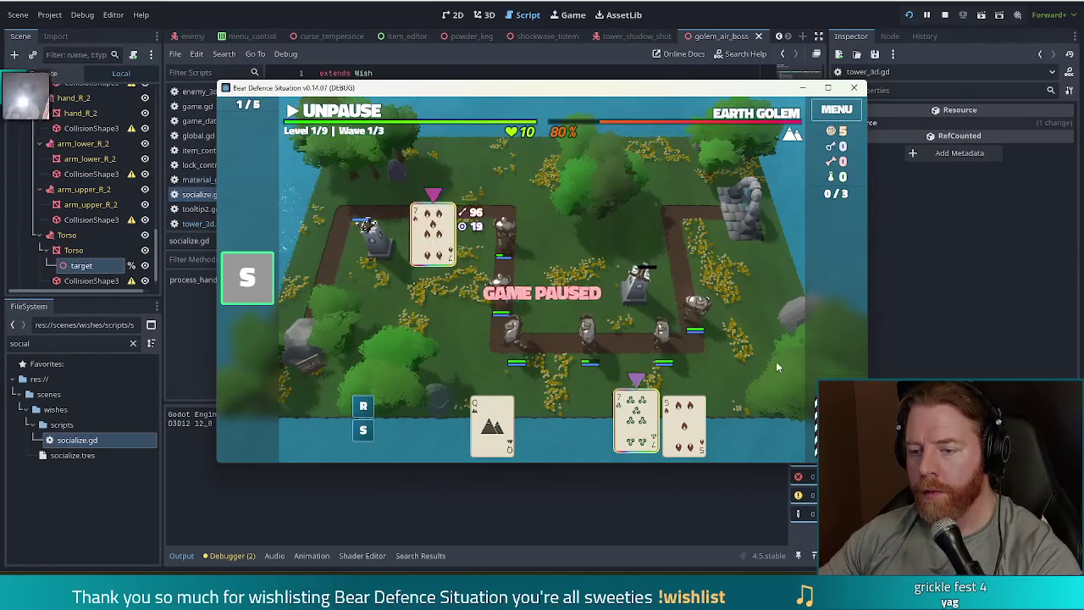
{"action": "left_click", "coordinate": [636, 288]}
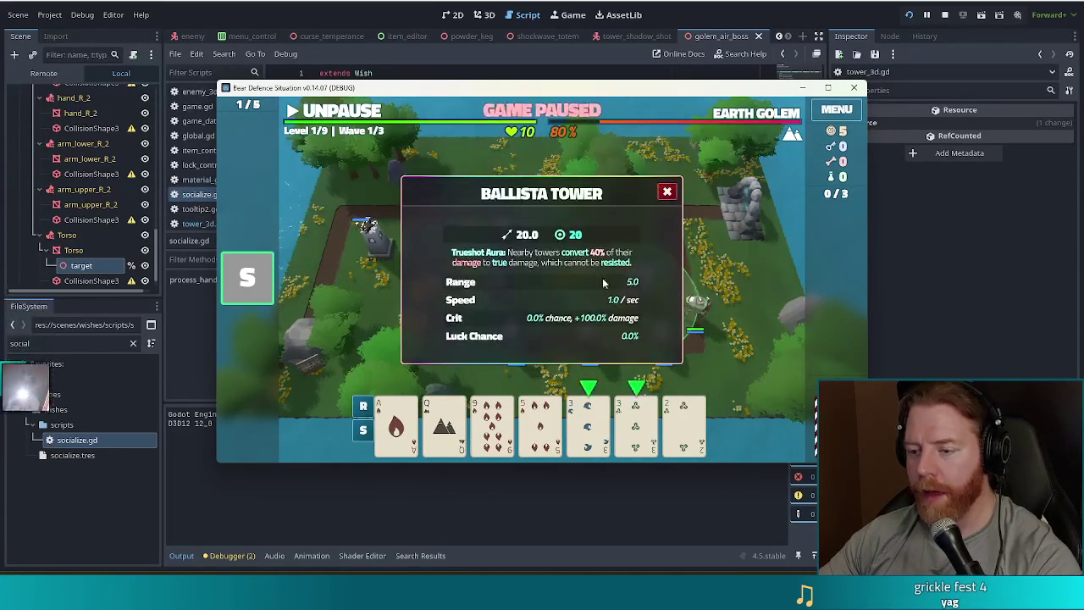
Close the Ballista stats and resume the game until wave 1 completes
{"action": "left_click", "coordinate": [471, 302]}
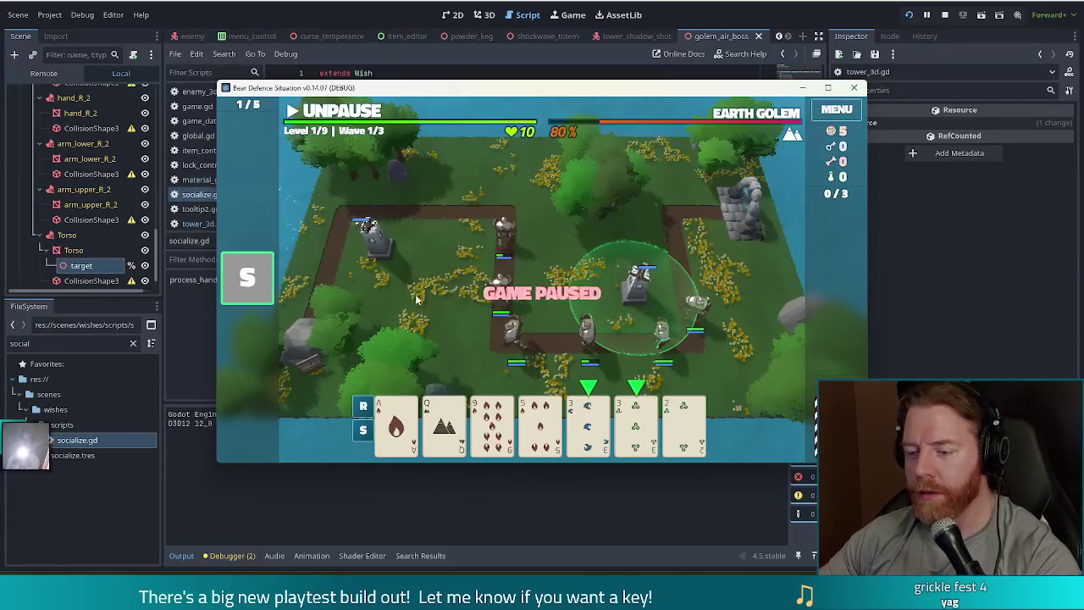
{"action": "key", "text": "space"}
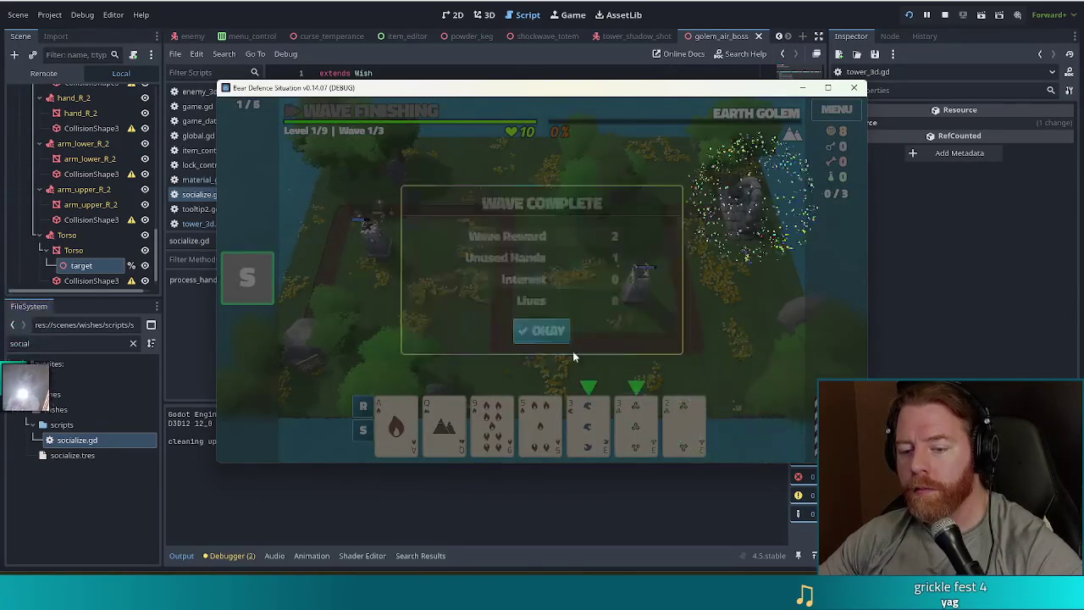
Dismiss the Wave Complete summary to reach Wave 2/3, and move the game window up
{"action": "left_click", "coordinate": [542, 332]}
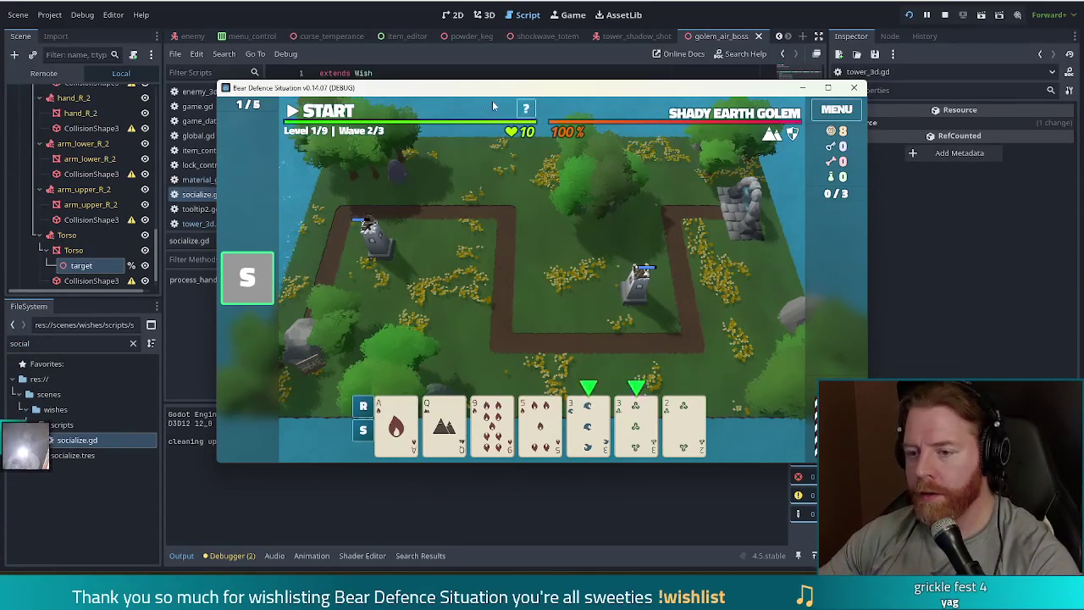
{"action": "mouse_move", "coordinate": [515, 93]}
{"action": "left_mouse_down"}
{"action": "mouse_move", "coordinate": [436, 39]}
{"action": "mouse_move", "coordinate": [478, 41]}
{"action": "mouse_move", "coordinate": [475, 60]}
{"action": "left_mouse_up"}
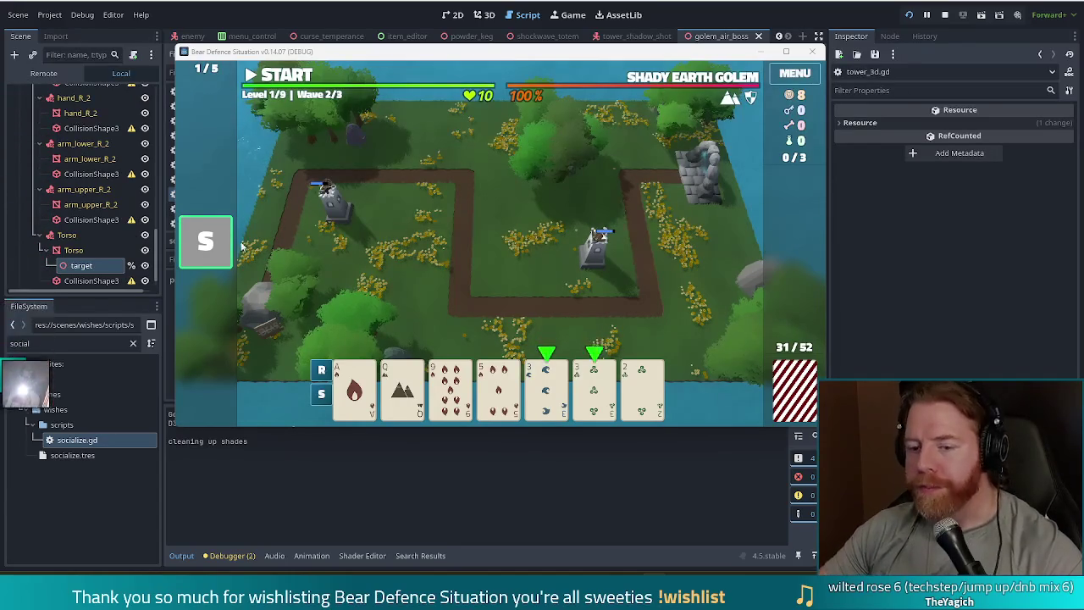
Check the Socialize wish tooltip in the running game, at Wave 2/3 with two Ballista Towers placed
{"action": "mouse_move", "coordinate": [205, 252]}
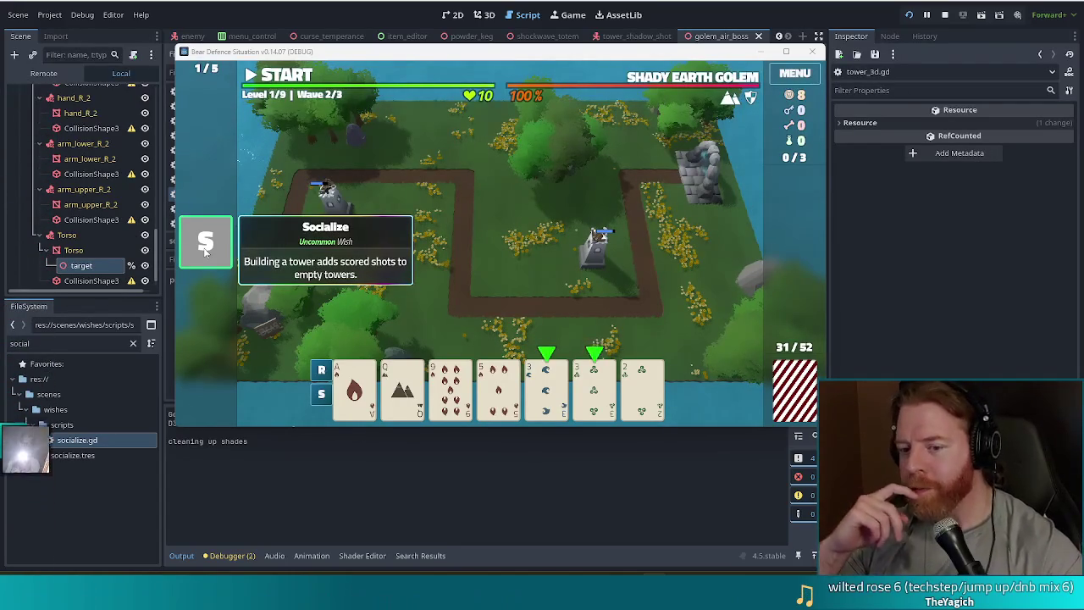